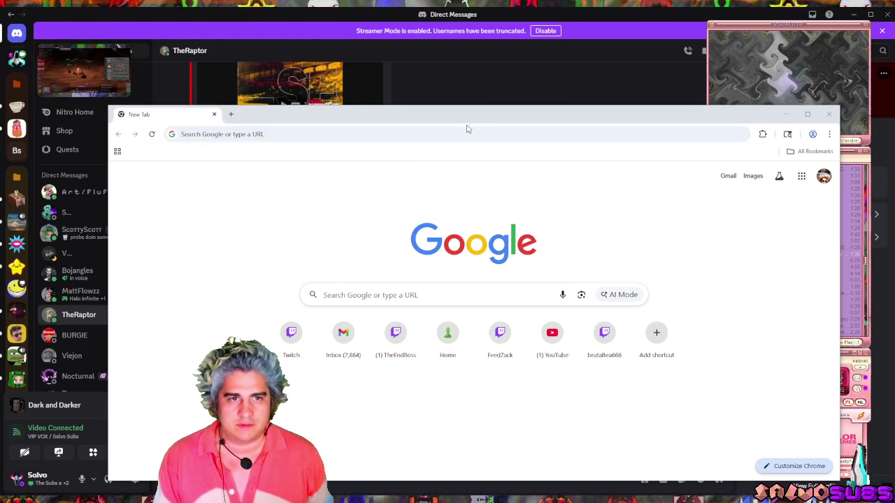
Move the blank New Tab window aside, toggle PaceMaker, and bring the Discord DM forward
left_click_drag(463, 120, 455, 106)
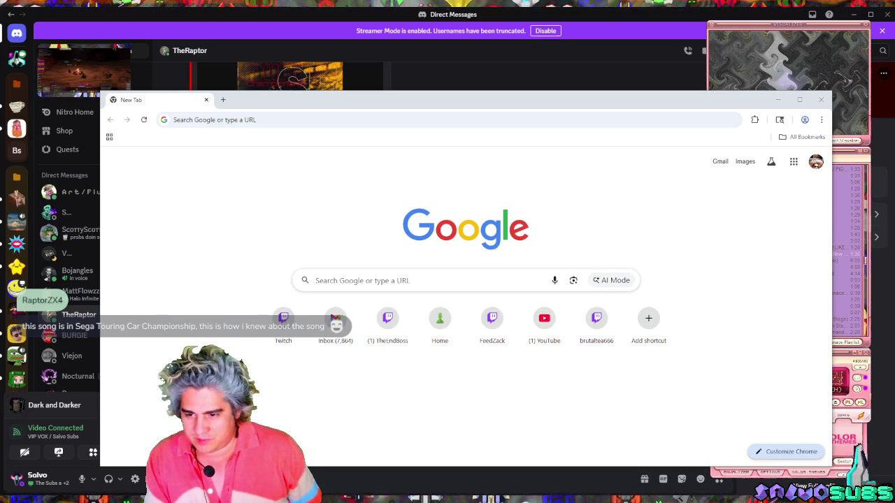
left_click(279, 119)
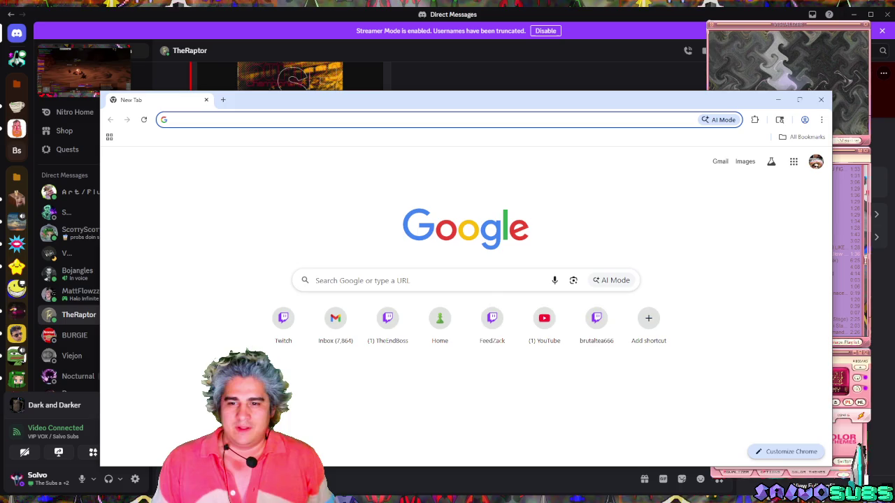
key("ctrl+alt+p")
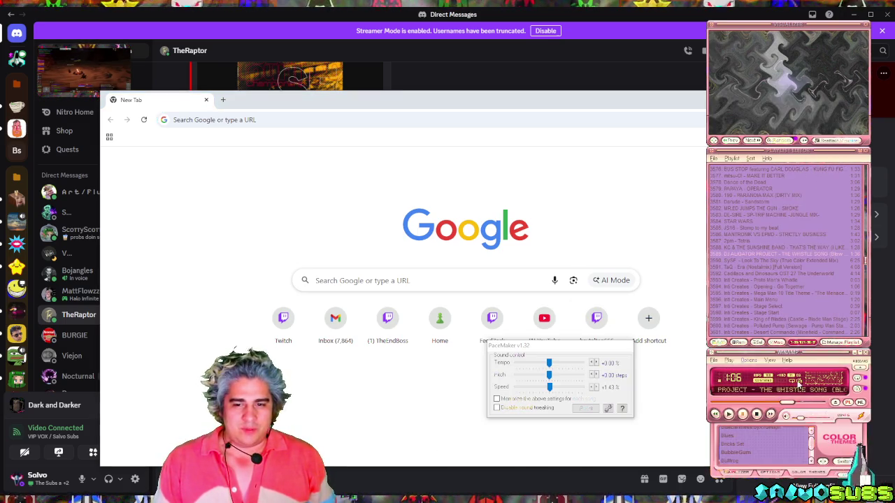
left_click(526, 218)
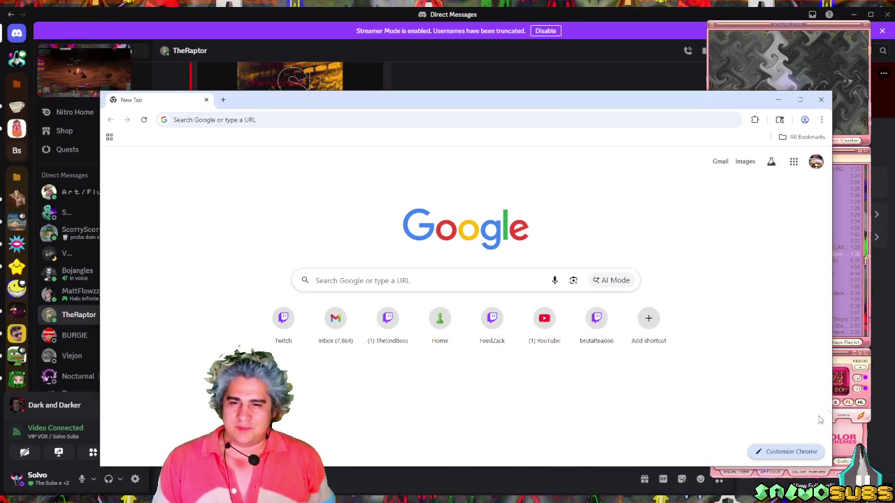
left_click(279, 76)
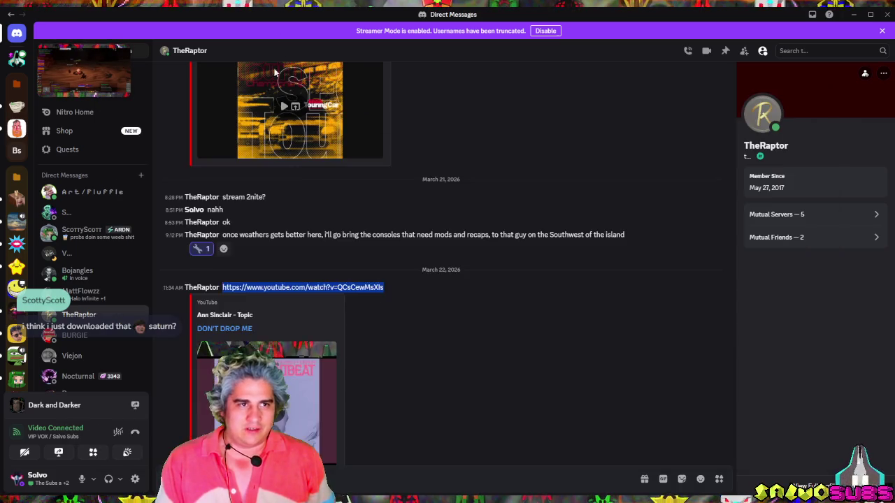
Scroll through the shared YouTube links and select the 'Channel X - So High' title
scroll(238, 140, "up", 3)
triple_click(234, 140)
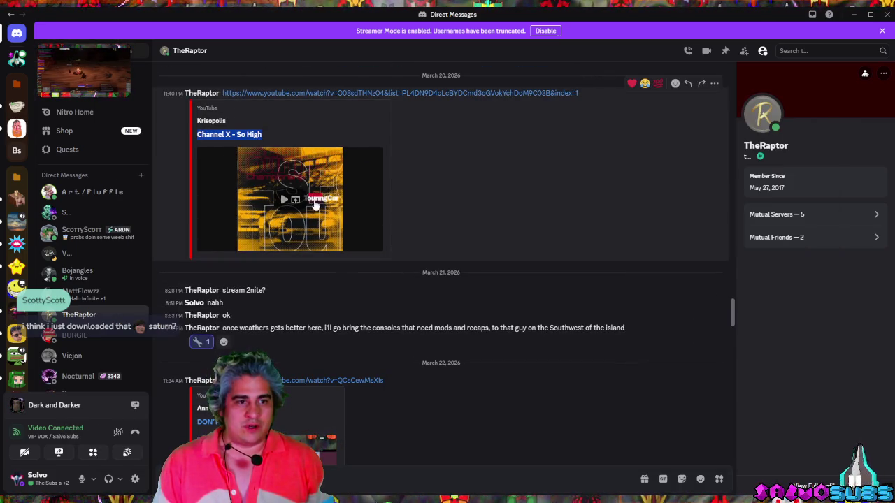
scroll(318, 224, "down", 2)
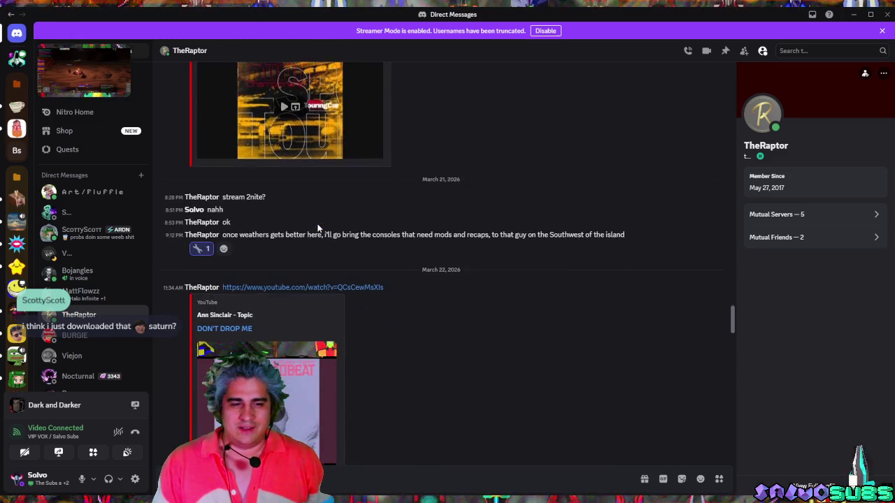
scroll(338, 253, "down", 1)
scroll(343, 251, "up", 1)
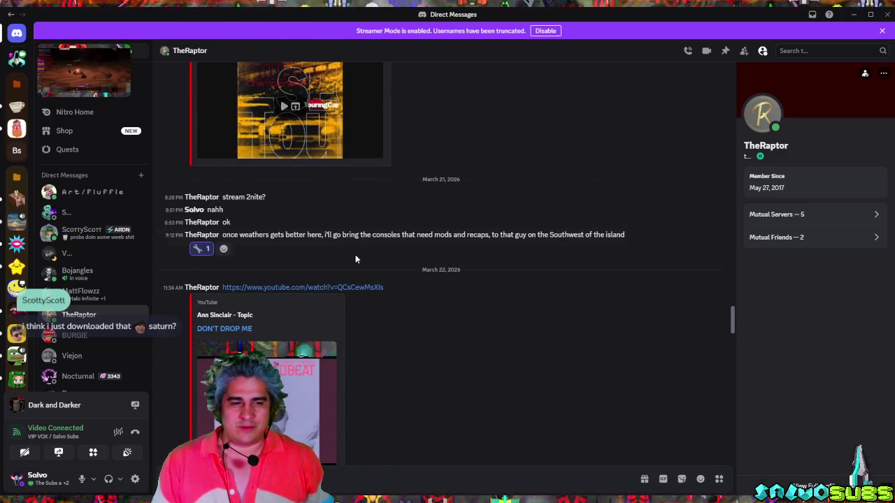
scroll(362, 258, "down", 1)
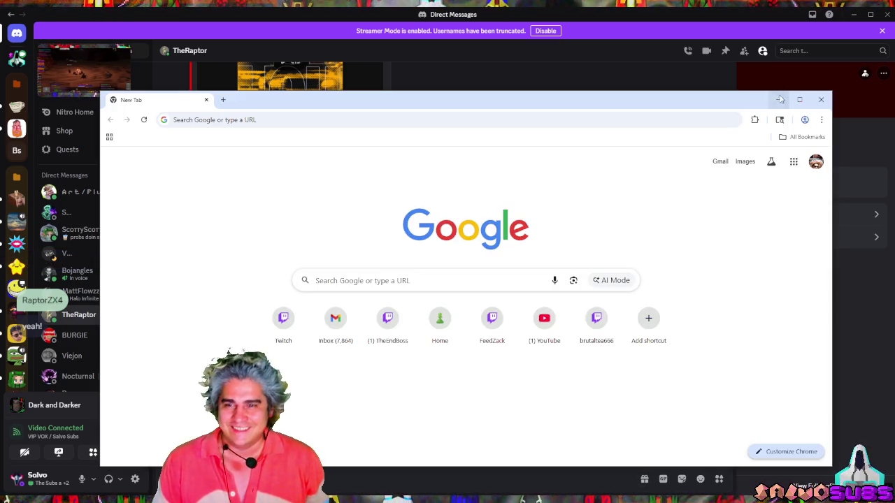
Minimize the New Tab window, review more music links, and switch to Unity
left_click(777, 101)
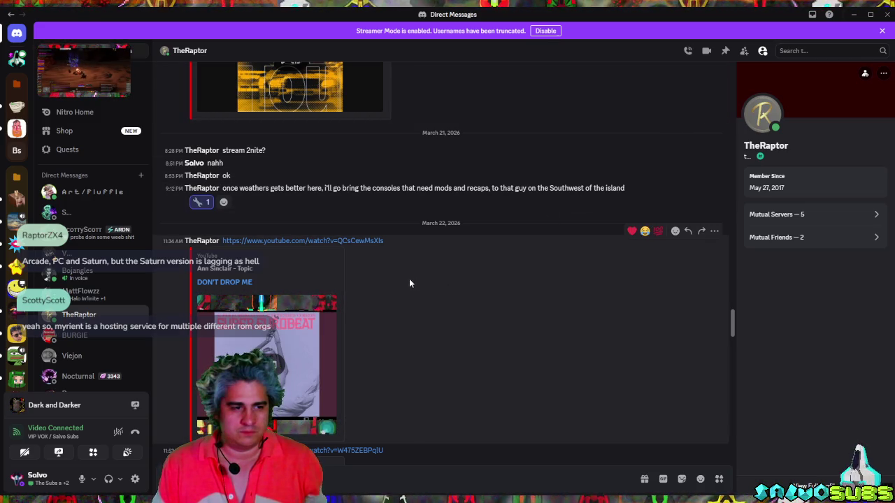
scroll(412, 284, "down", 2)
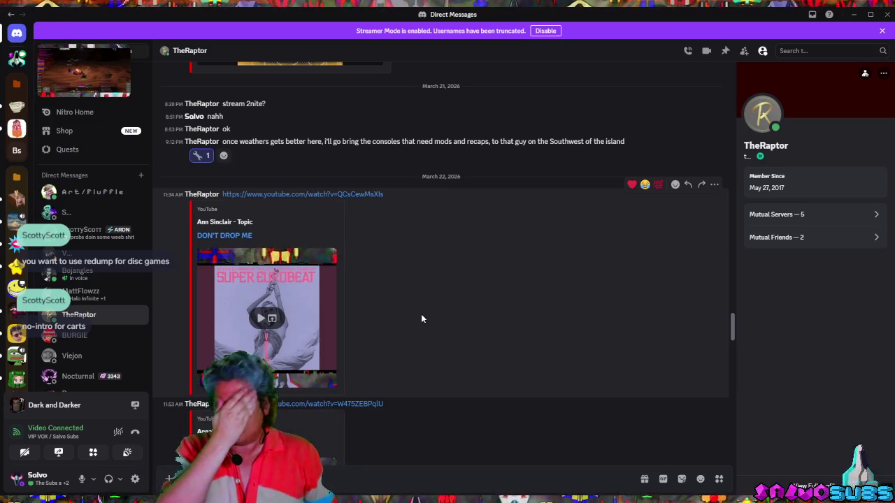
scroll(421, 319, "down", 5)
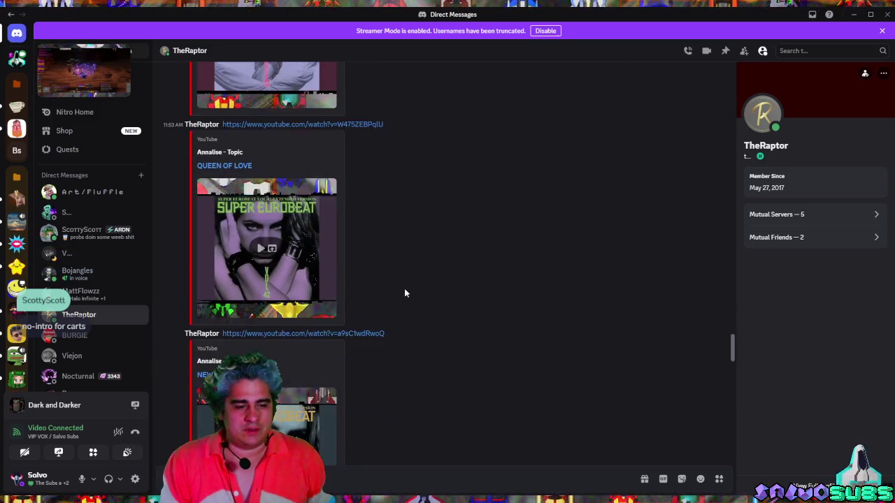
scroll(405, 293, "up", 3)
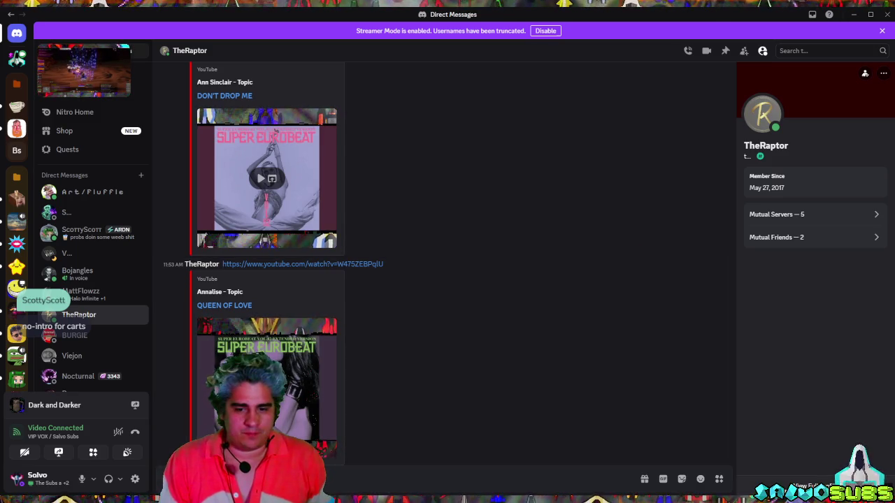
key("alt+Tab")
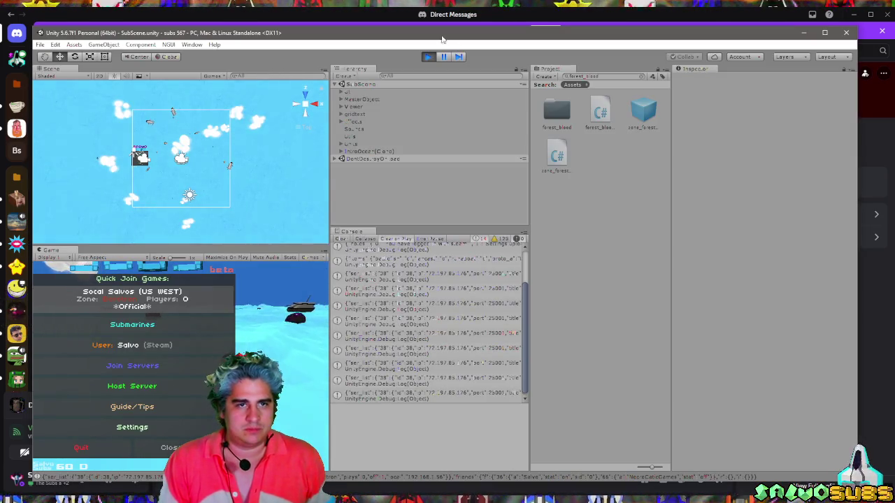
Restart the play test and set the Host Server zone to GNAT Citadel
key("ctrl+p")
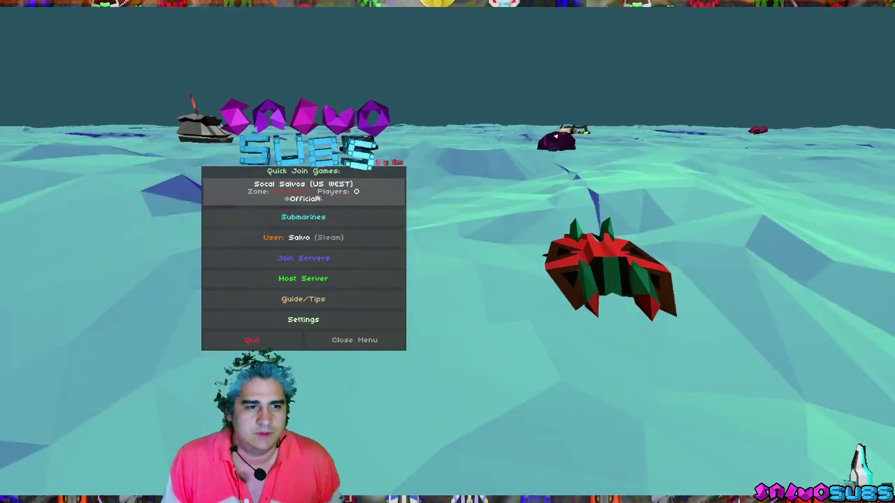
left_click(315, 278)
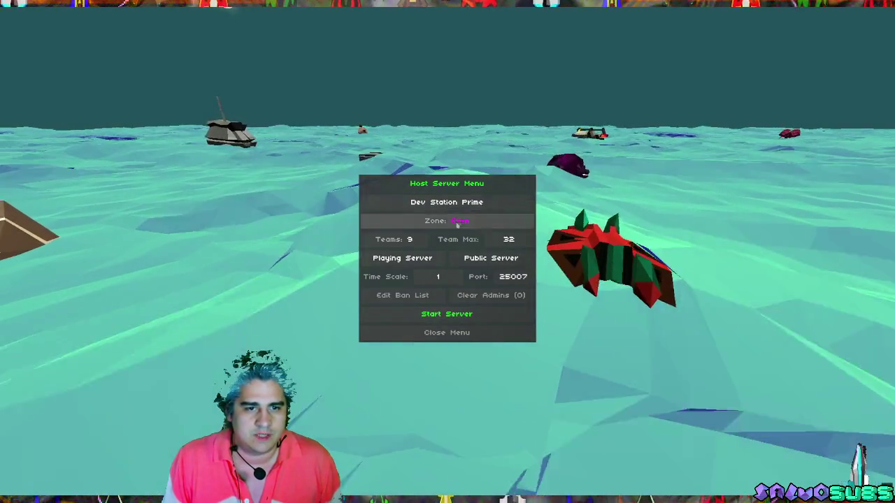
left_click(455, 222)
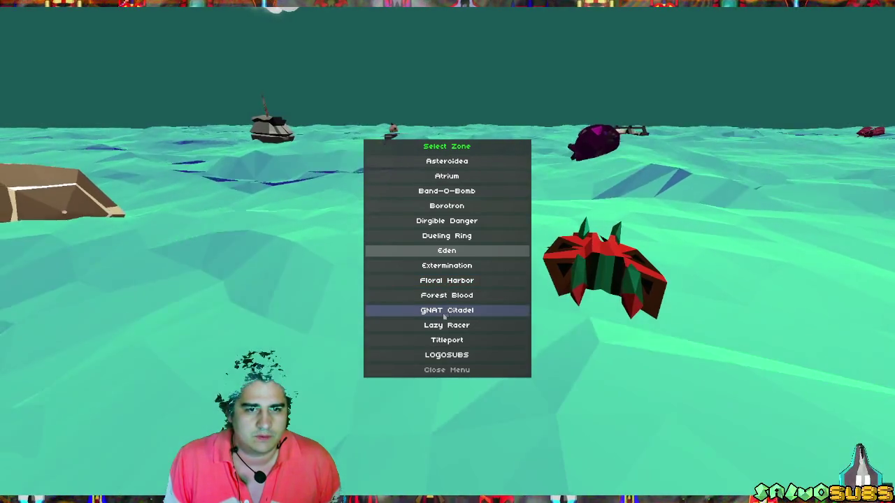
left_click(444, 316)
left_click(448, 331)
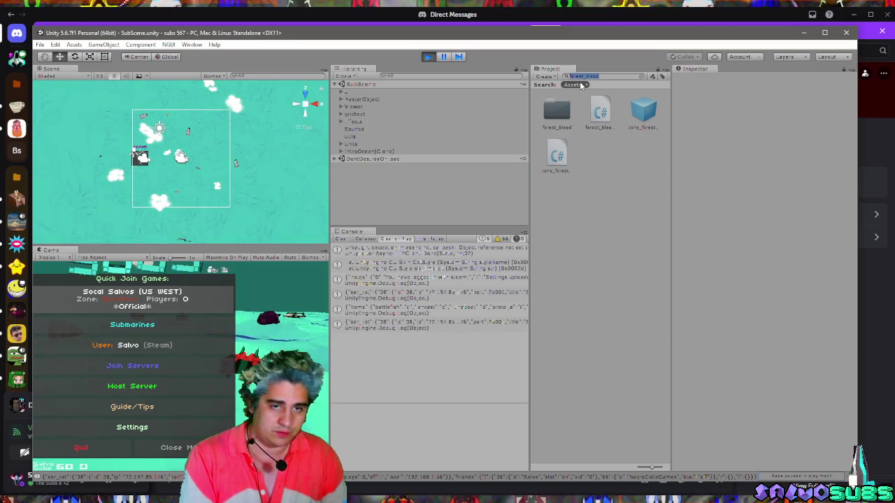
Search the Project for 'sonic', select sonic_barrier, and scroll its Inspector to Util Energy
type("sonic")
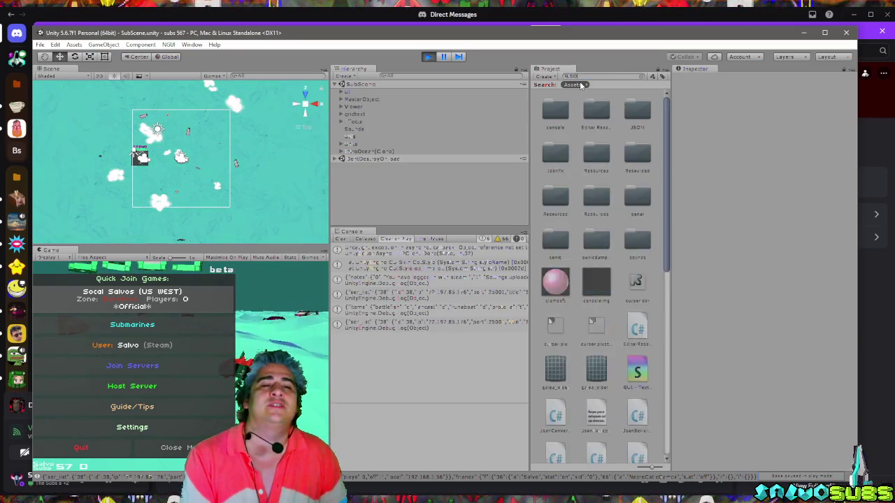
left_click(644, 111)
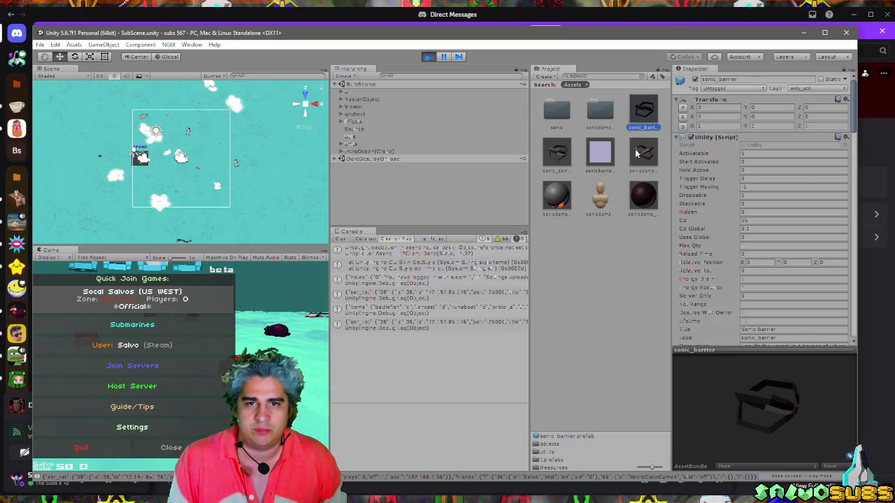
left_click(647, 77)
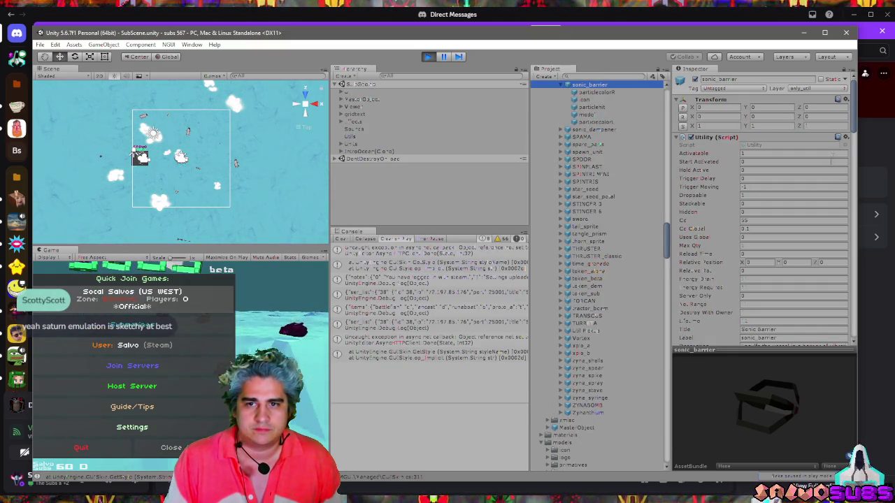
left_click_drag(852, 128, 852, 142)
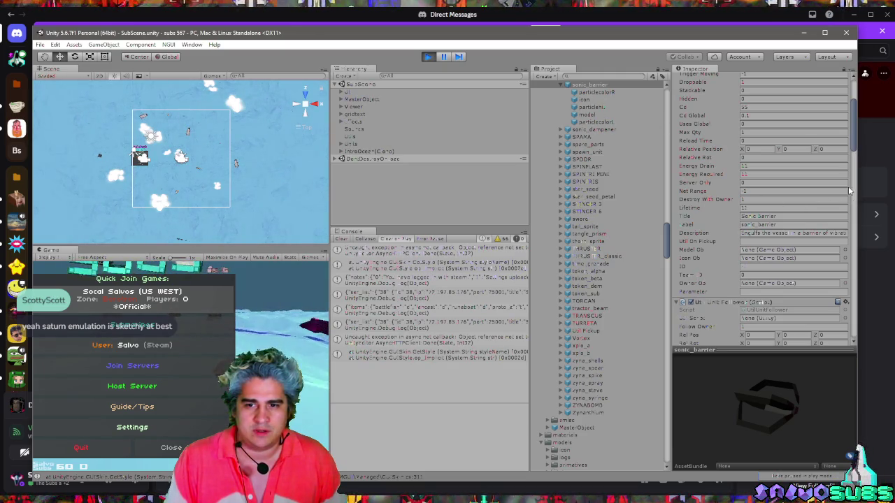
left_click_drag(853, 141, 850, 211)
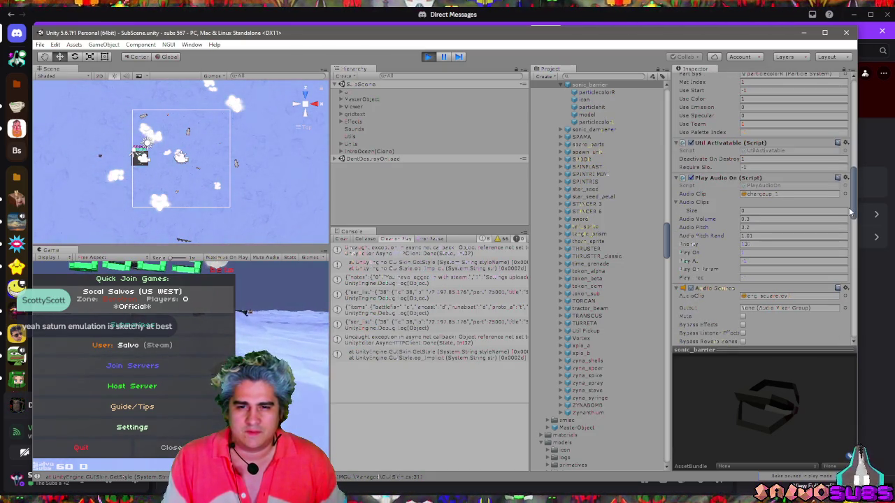
mouse_move(849, 207)
left_mouse_down()
mouse_move(846, 254)
mouse_move(856, 201)
mouse_move(843, 288)
mouse_move(857, 170)
mouse_move(840, 287)
mouse_move(848, 137)
mouse_move(837, 321)
left_mouse_up()
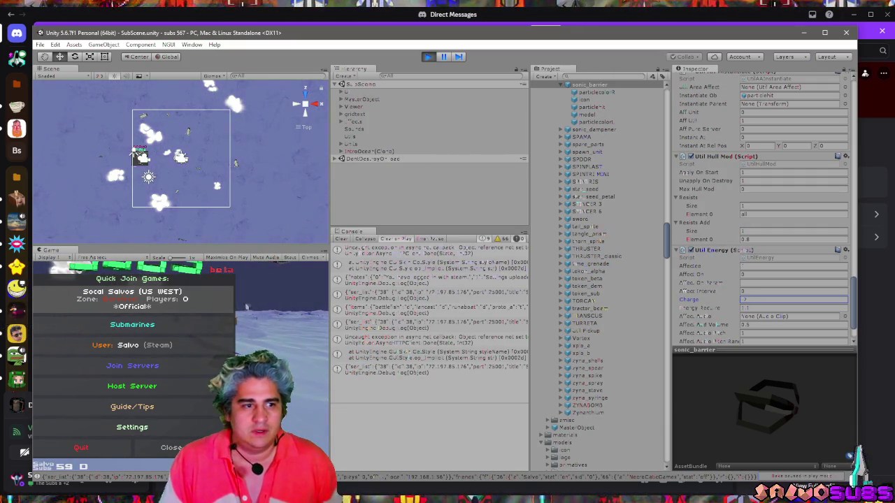
Host a server and join the Golden Explorers team
left_click(168, 386)
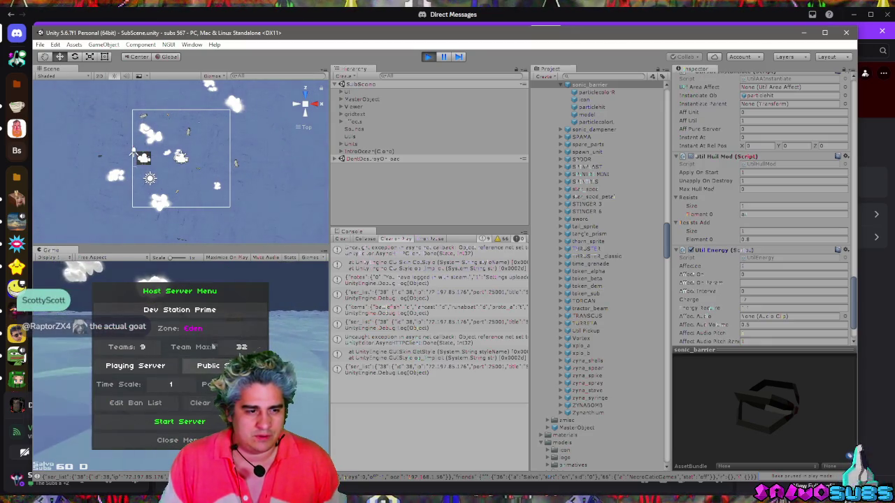
left_click(191, 422)
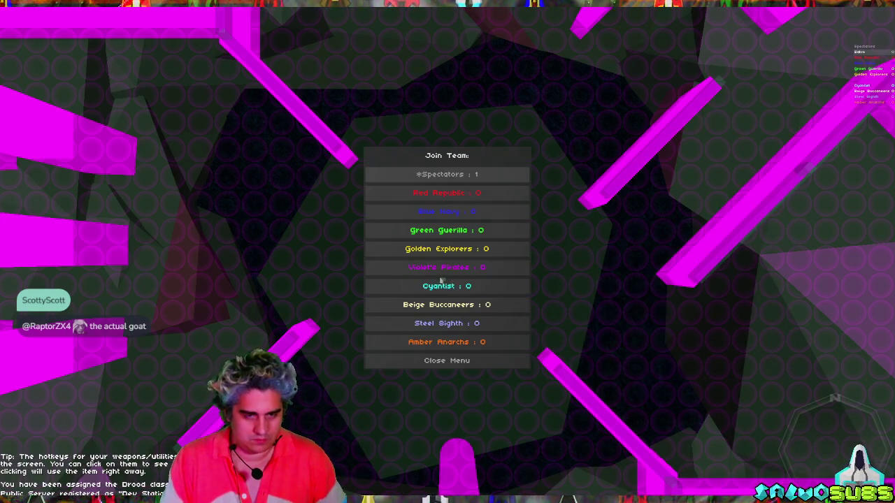
left_click(451, 250)
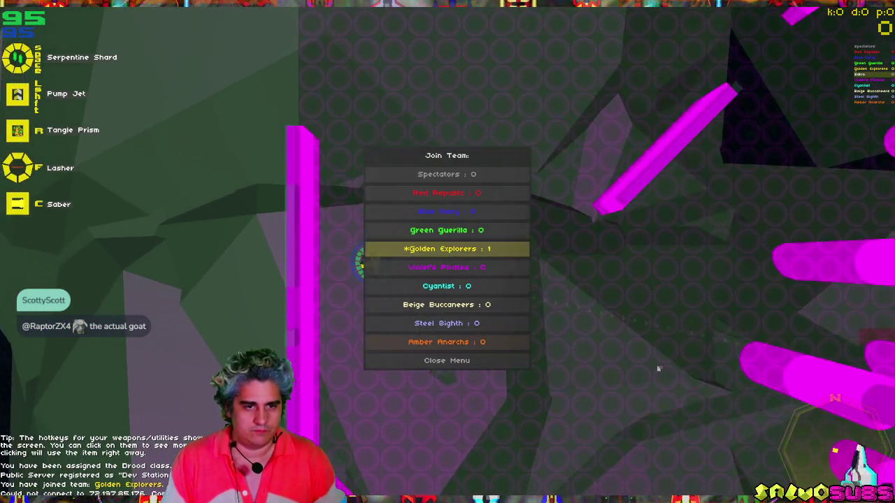
key("Escape")
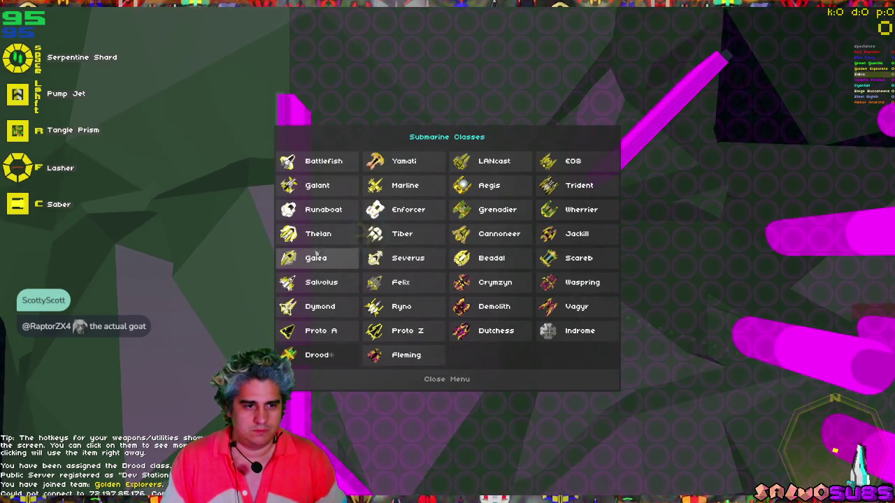
Select Ryno as the submarine class and switch to Discord
left_click(397, 315)
left_click(452, 234)
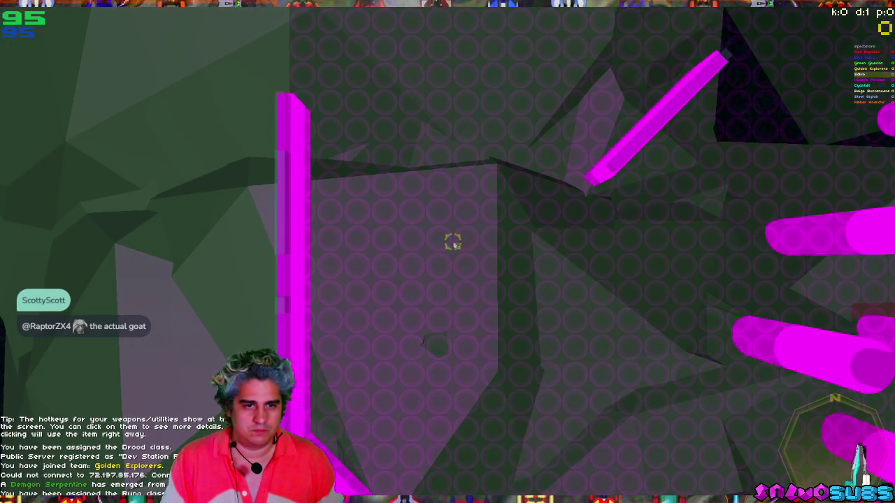
key("alt+Tab")
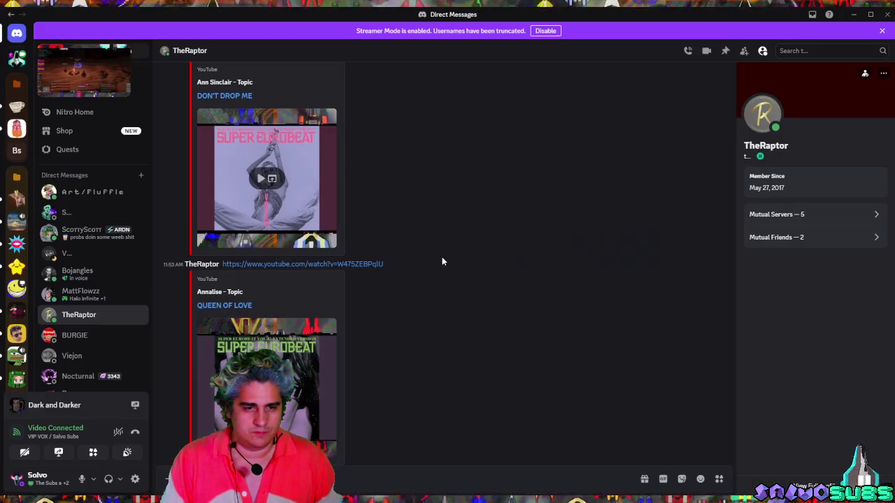
Stop watching the VIP VOX stream in Salvo Subs and minimize Discord to resume the game
left_click(18, 62)
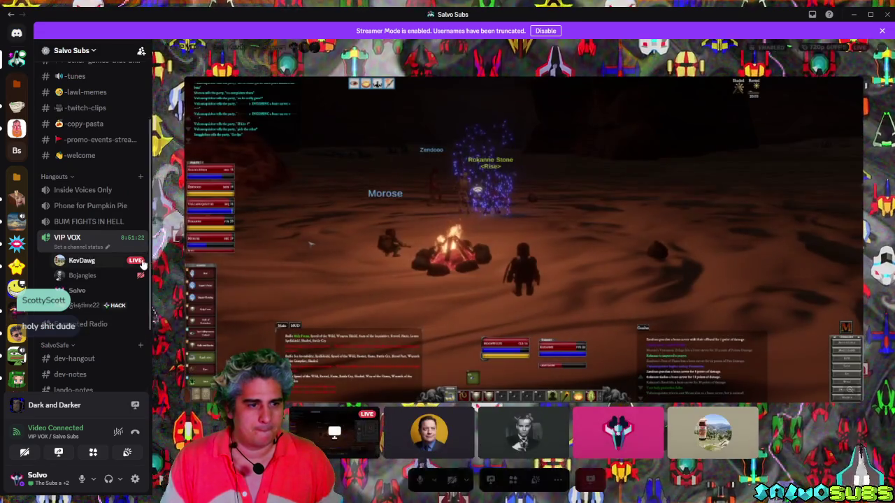
right_click(587, 177)
left_click(613, 186)
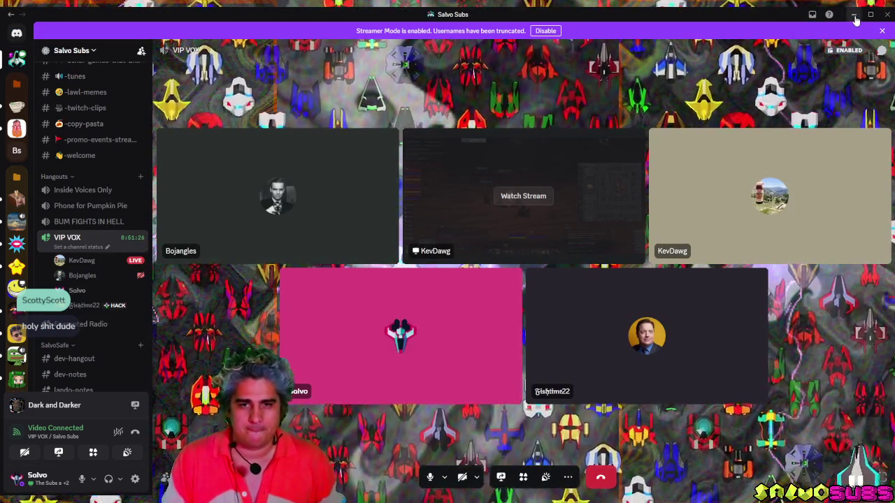
left_click(854, 17)
key("w")
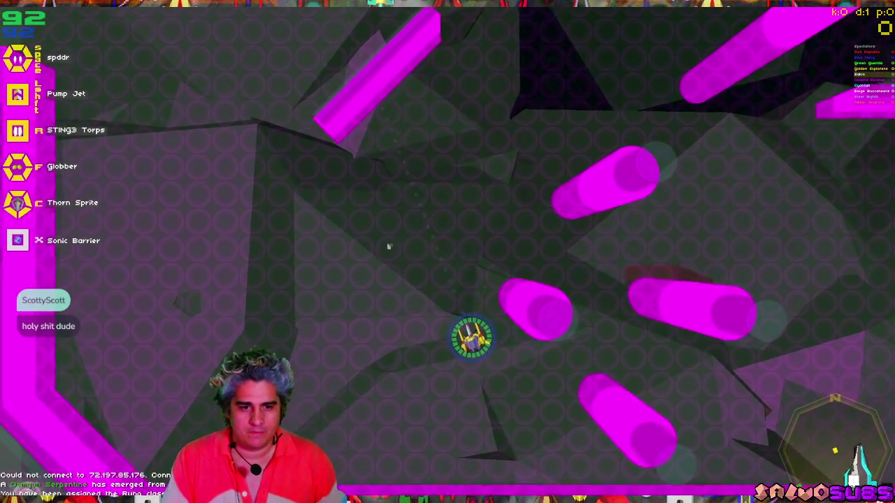
Raise the shield and switch the test ship to the Dymond class
key("space")
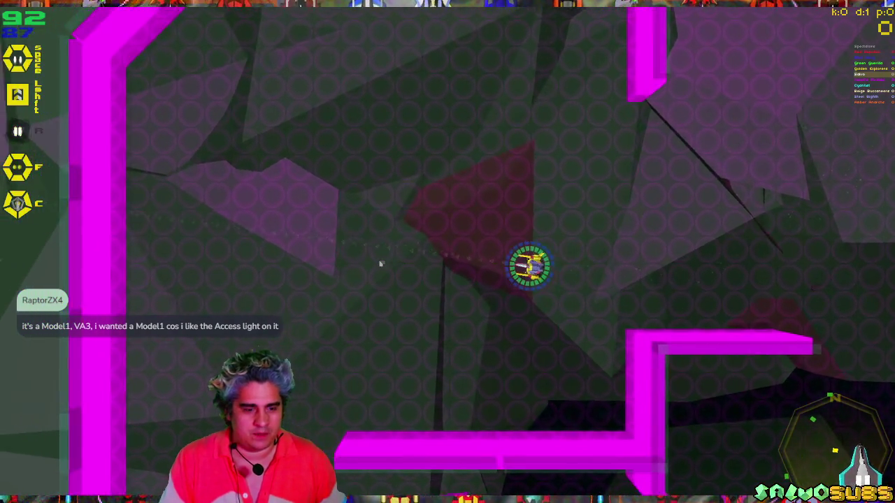
key("Tab")
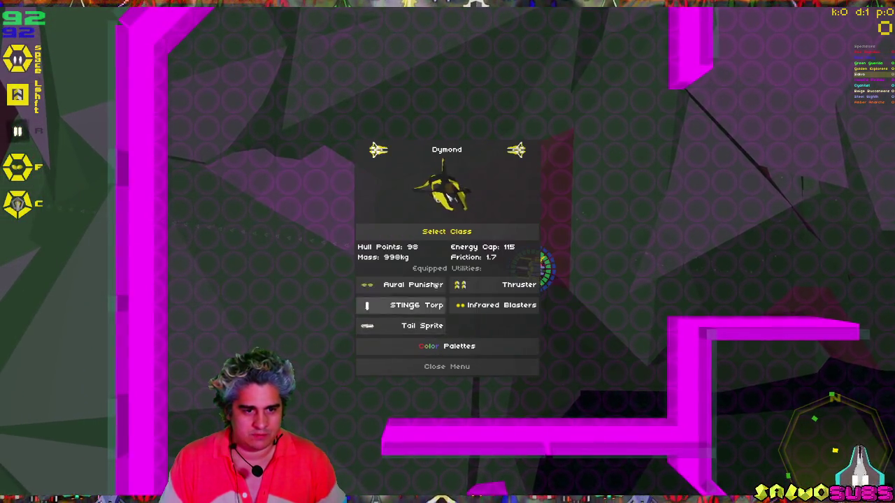
left_click(385, 328)
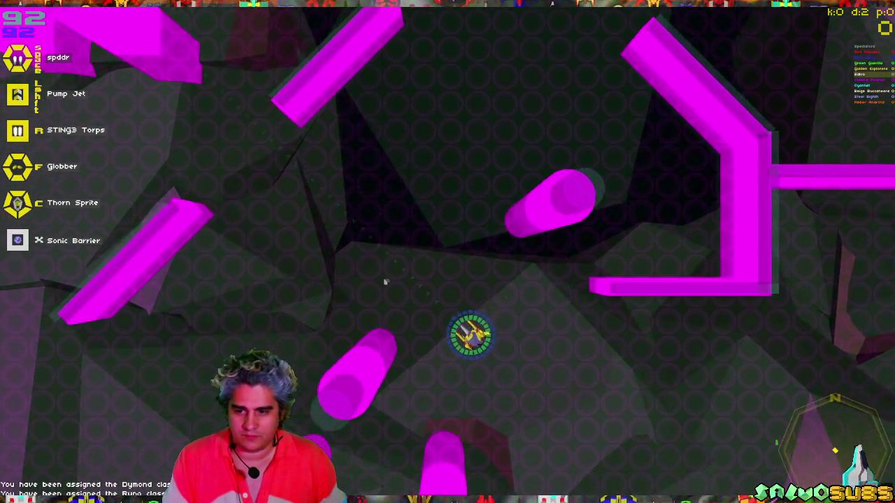
Fly the Dymond ship through the level, trying the Sonic Barrier and Pump Jet
key("a")
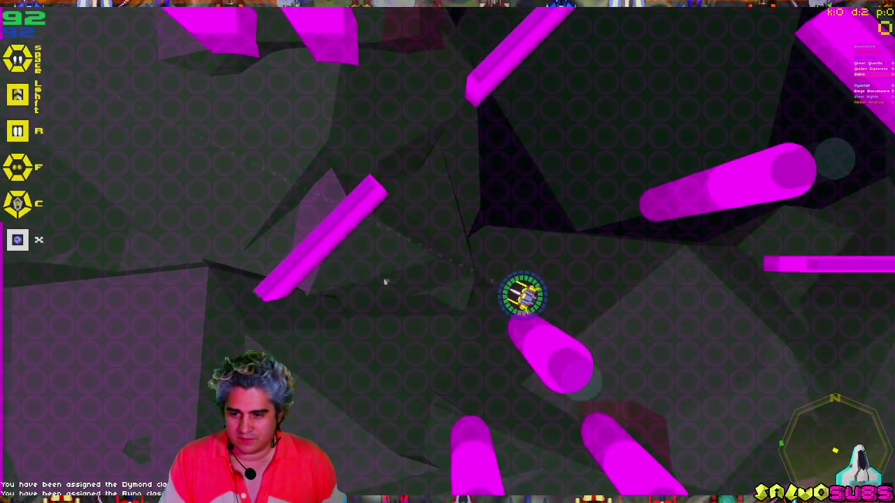
key("w")
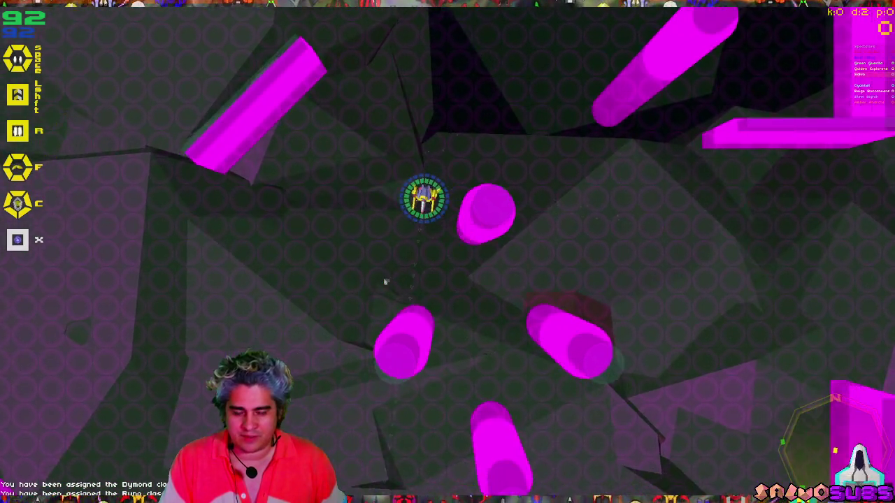
key("w")
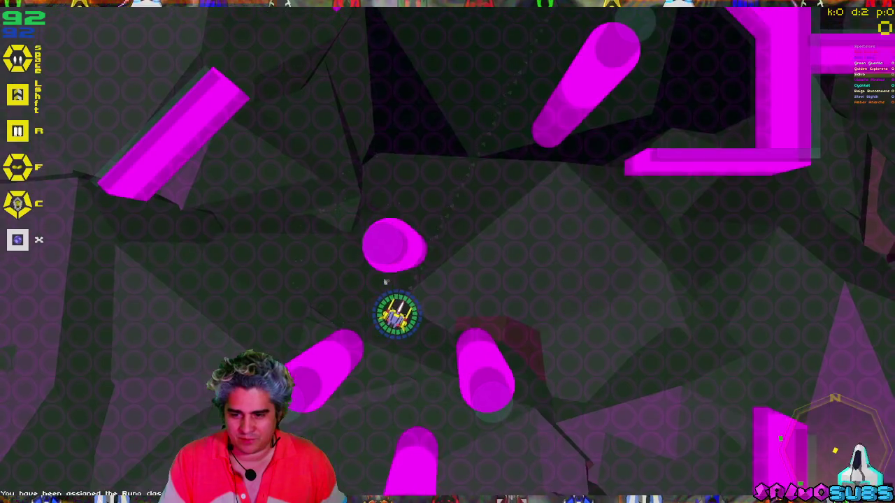
key("w")
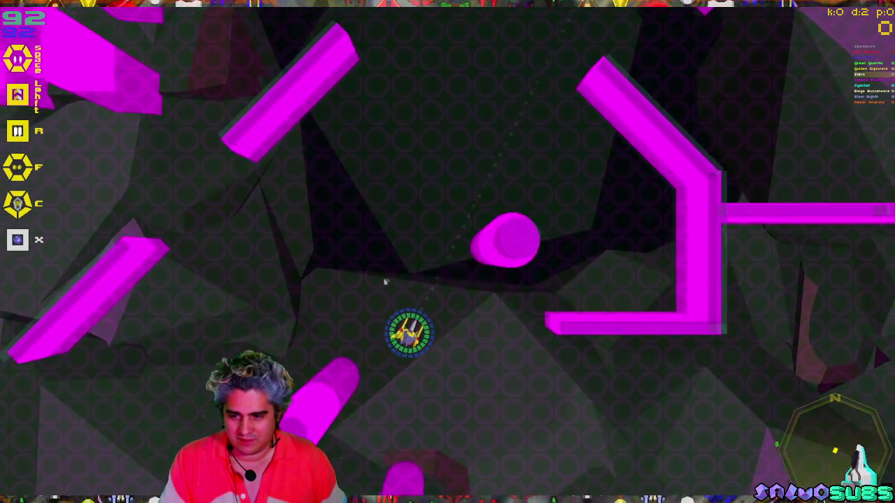
key("d")
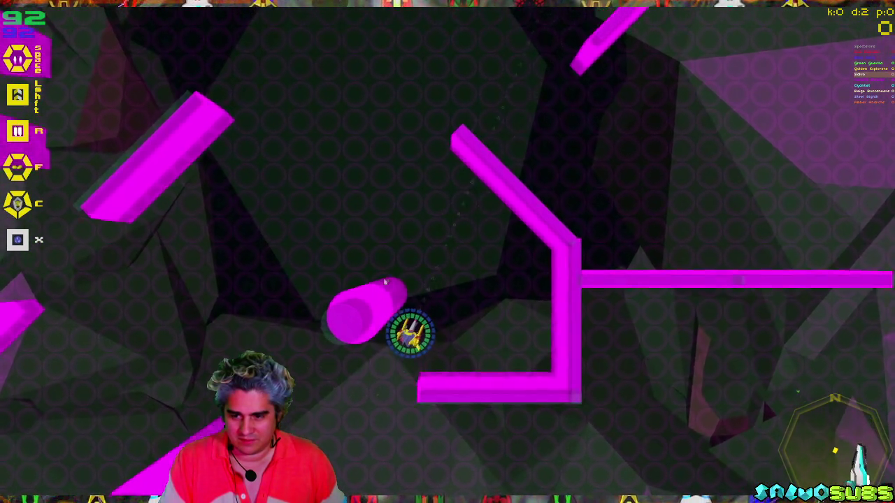
key("w")
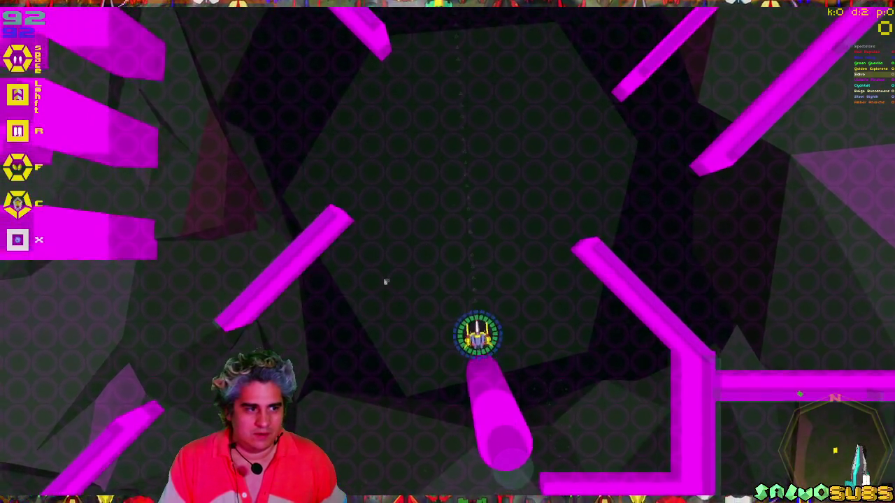
key("w")
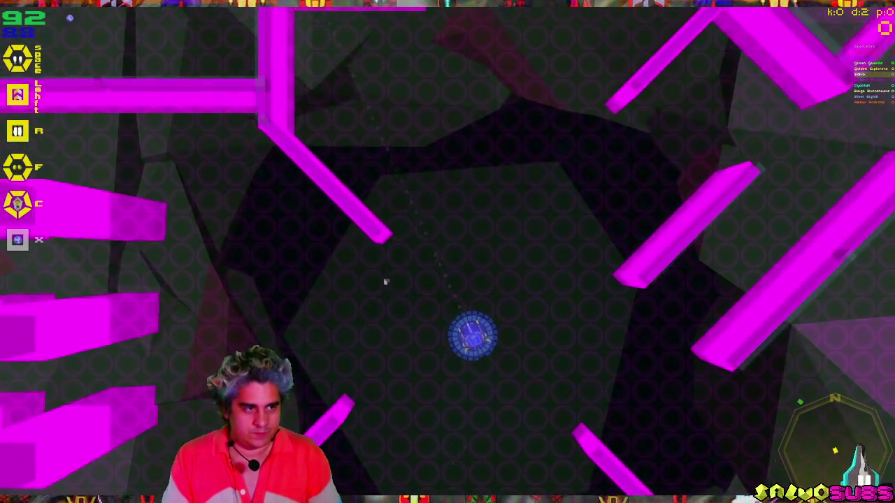
key("w")
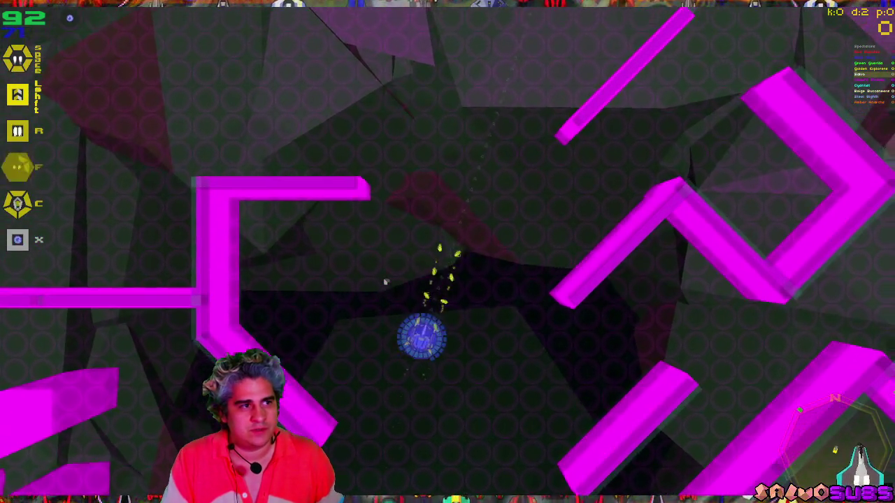
key("w")
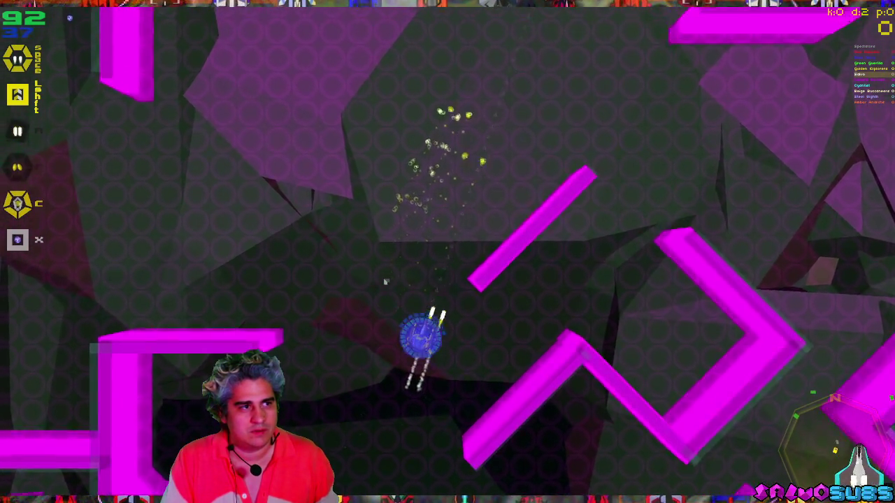
Keep flying upward, fire the STING3 Torps, then stop the play test
key("w")
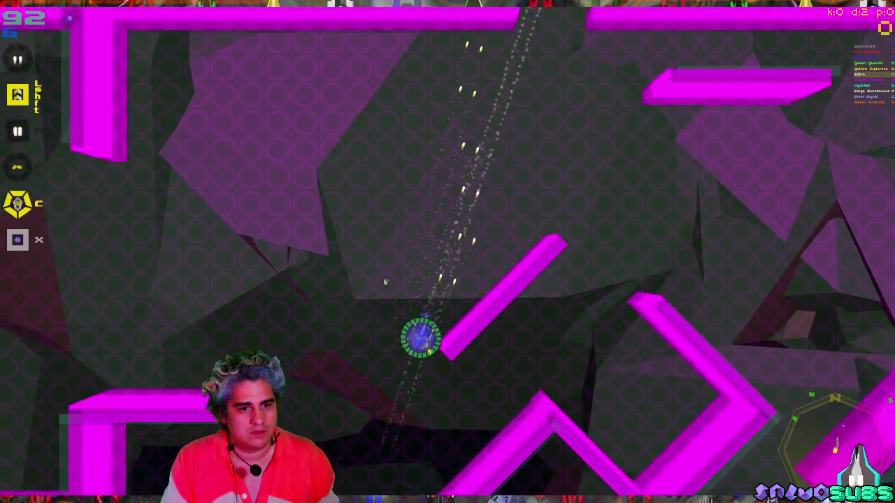
key("w")
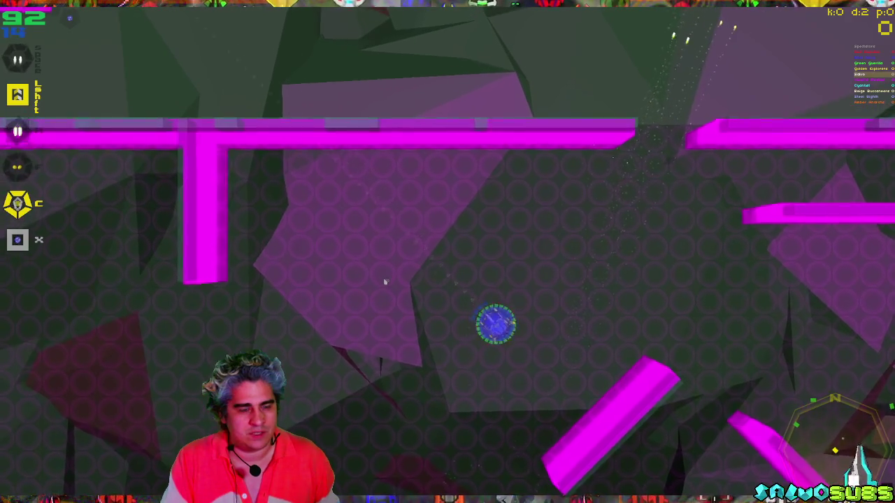
key("w")
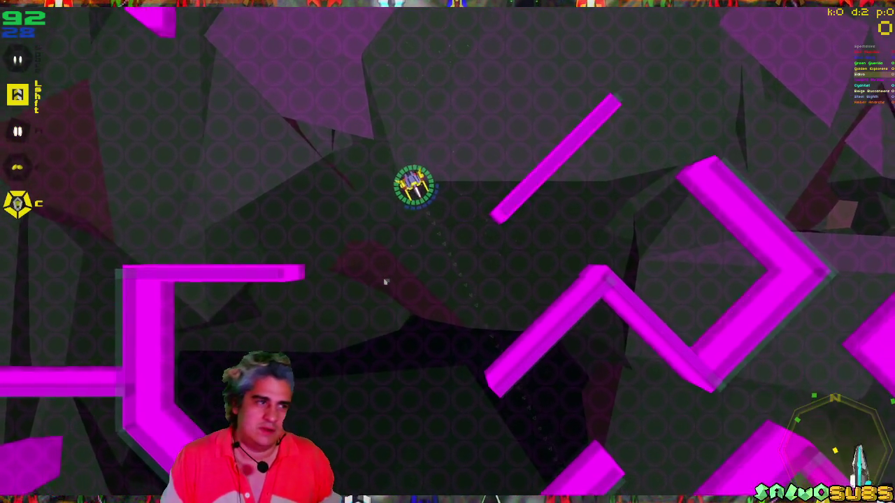
key("w")
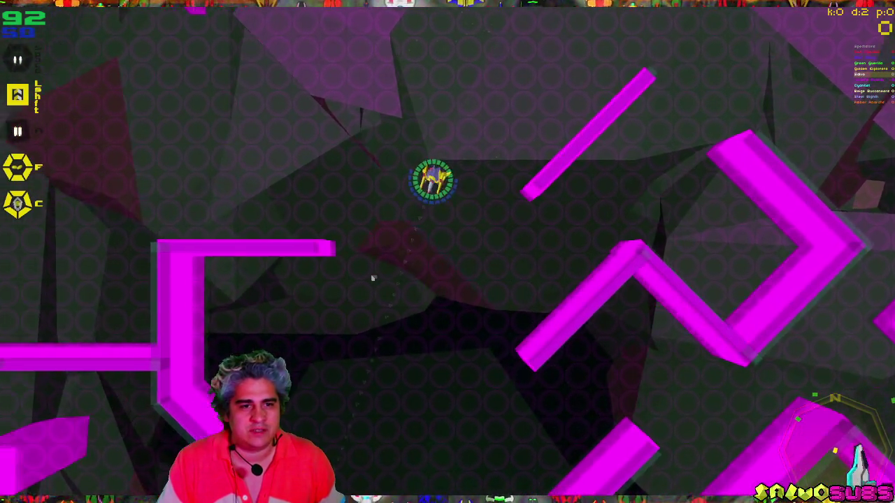
key("a")
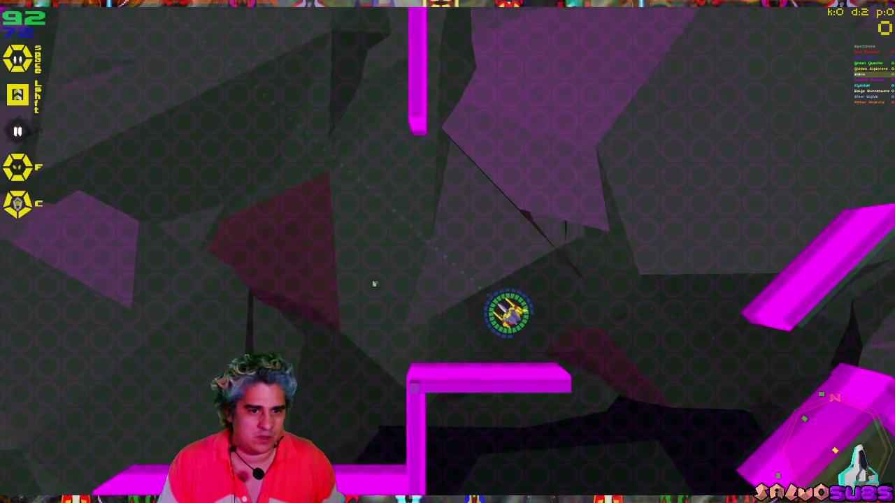
key("a")
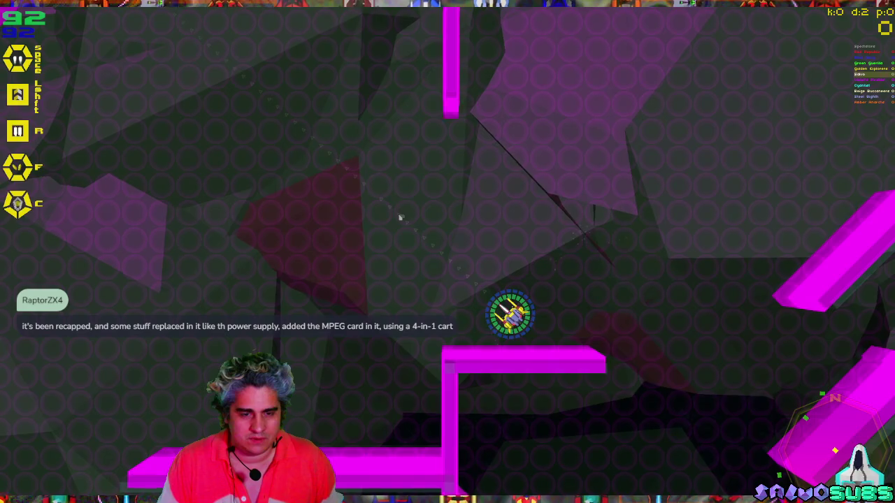
key("ctrl+p")
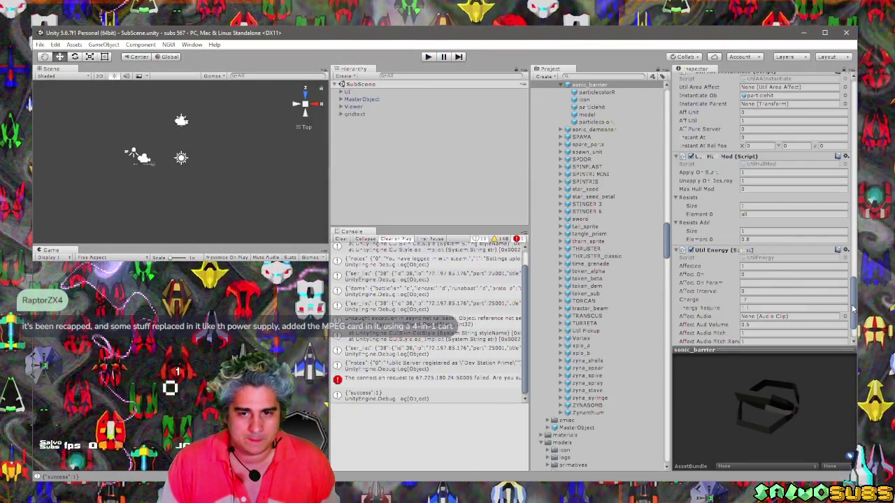
Set sonic_barrier's Util Energy Charge to 5 and briefly run play mode
scroll(852, 307, "down", 3)
left_click(794, 250)
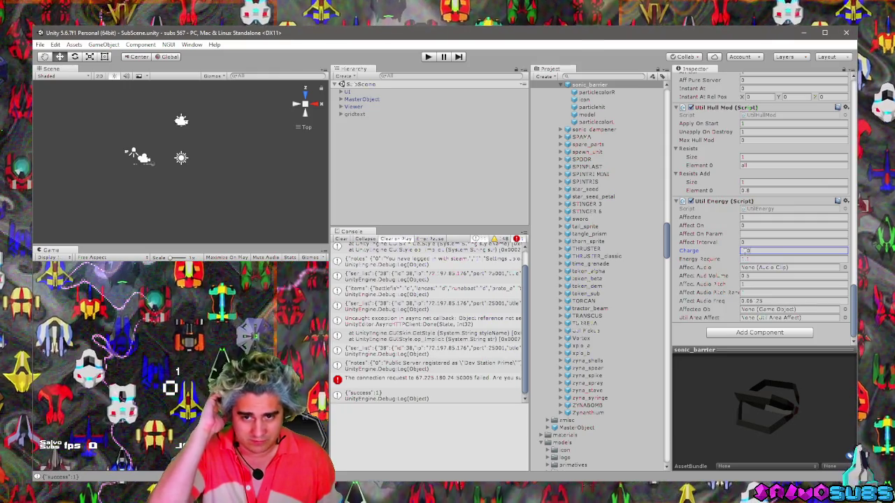
left_click(758, 260)
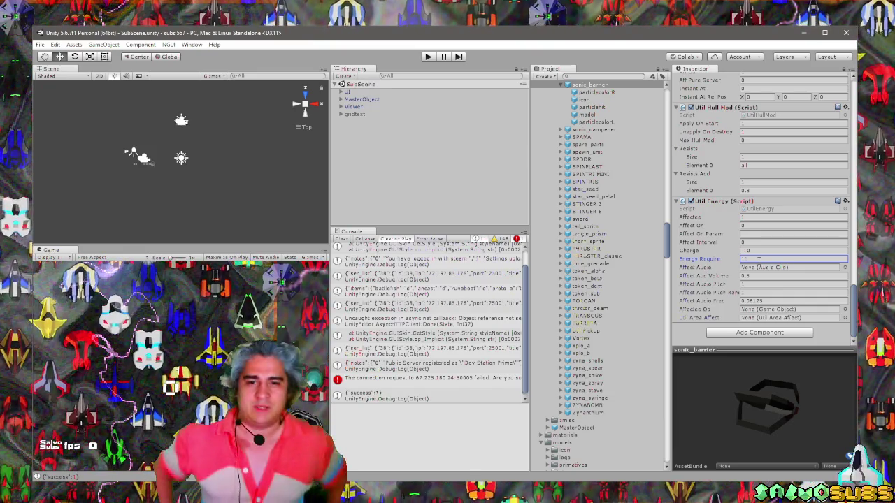
key("shift+Tab")
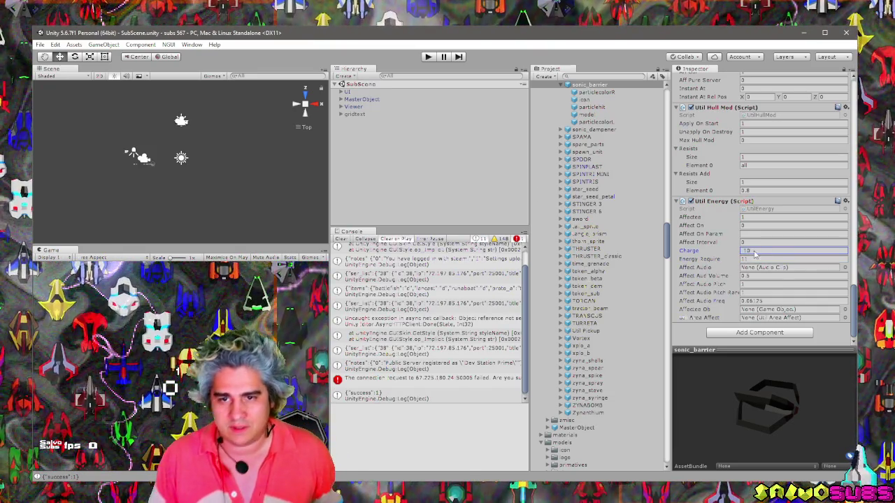
type("5")
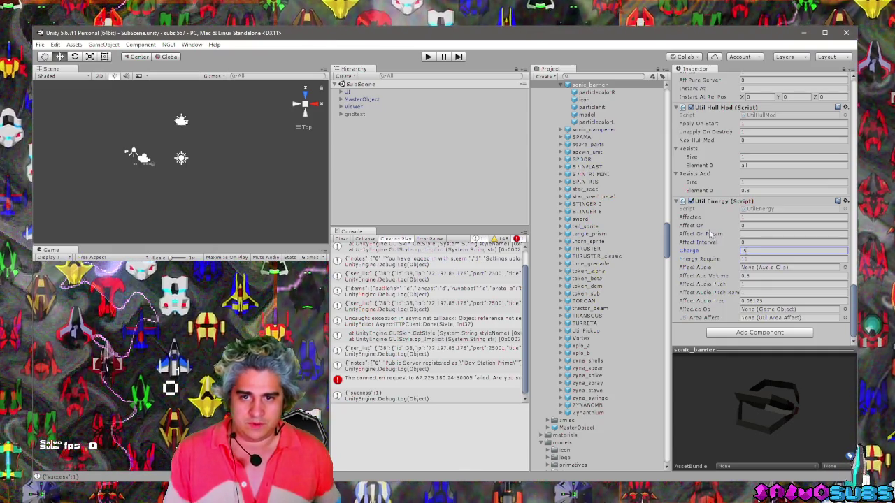
left_click(414, 109)
key("ctrl+p")
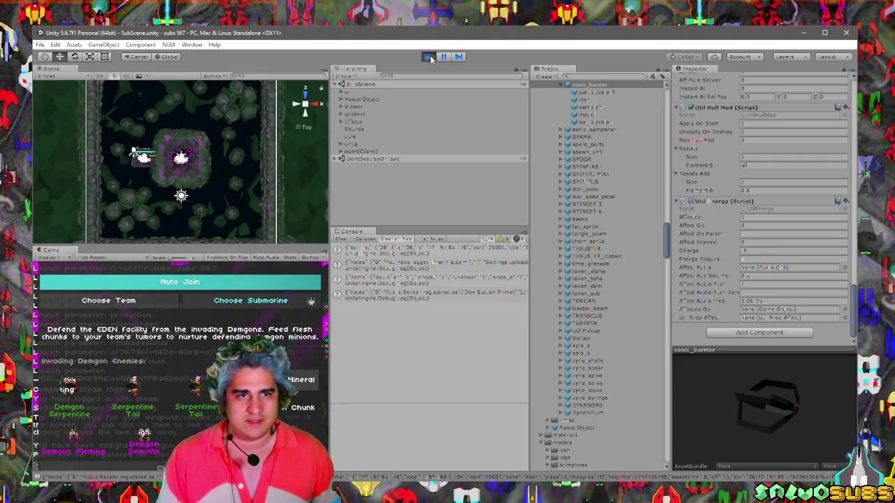
key("ctrl+p")
Change the Charge to 9.9 and start play mode again
left_click(756, 277)
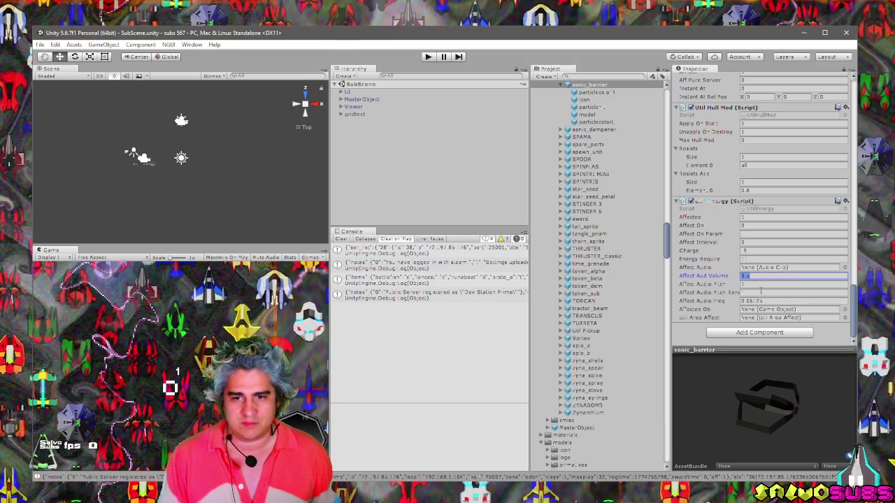
left_click(744, 252)
type("9.9")
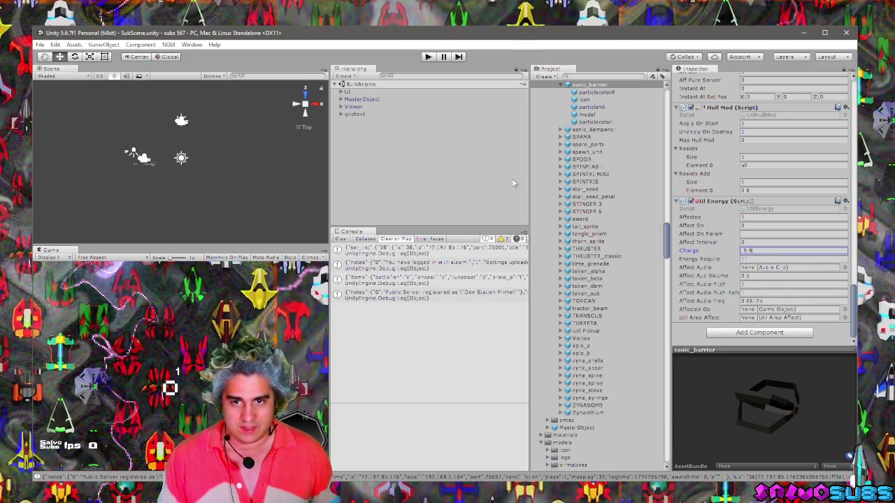
left_click(415, 154)
left_click(427, 58)
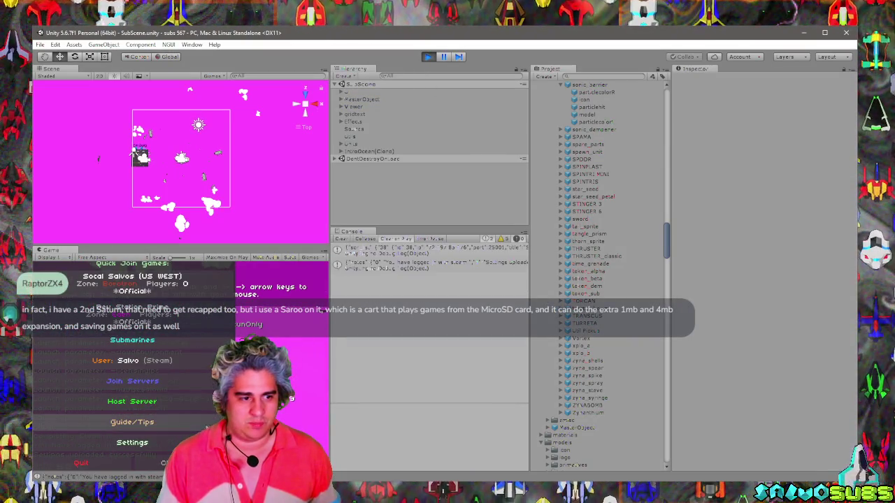
Host a server, auto-join a team, and steer the Sonic Barrier sub around the map
left_click(132, 401)
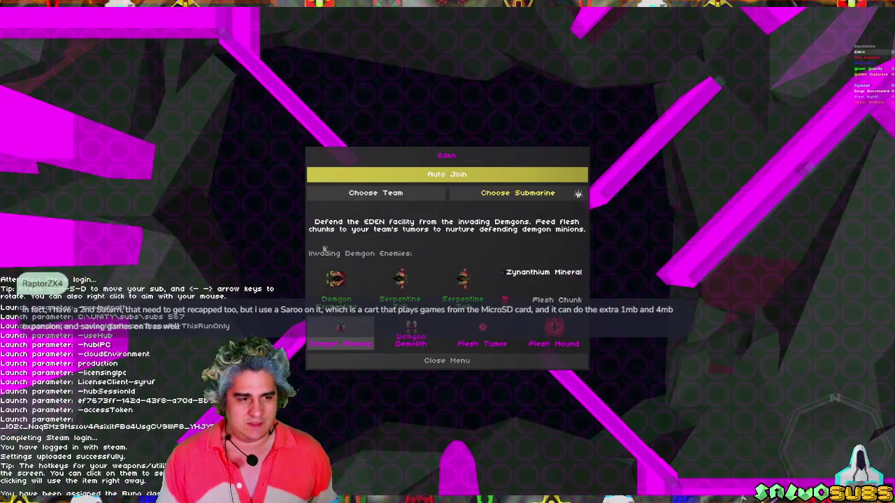
left_click(386, 176)
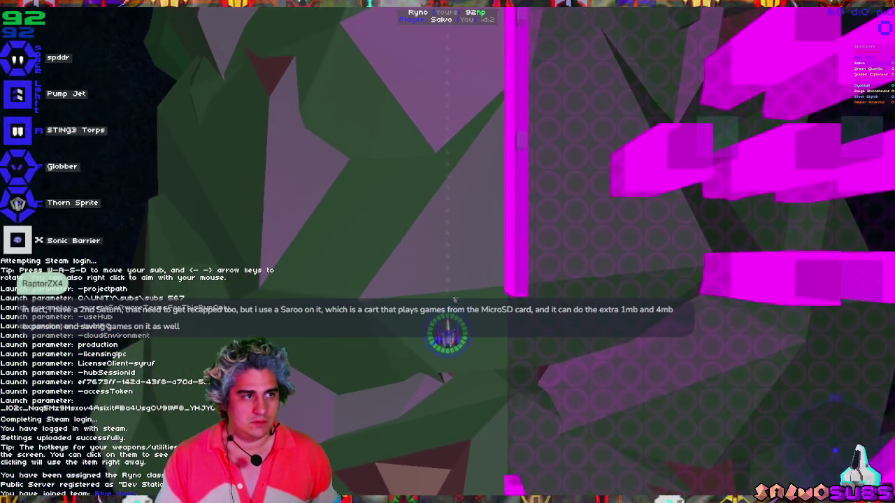
key("d")
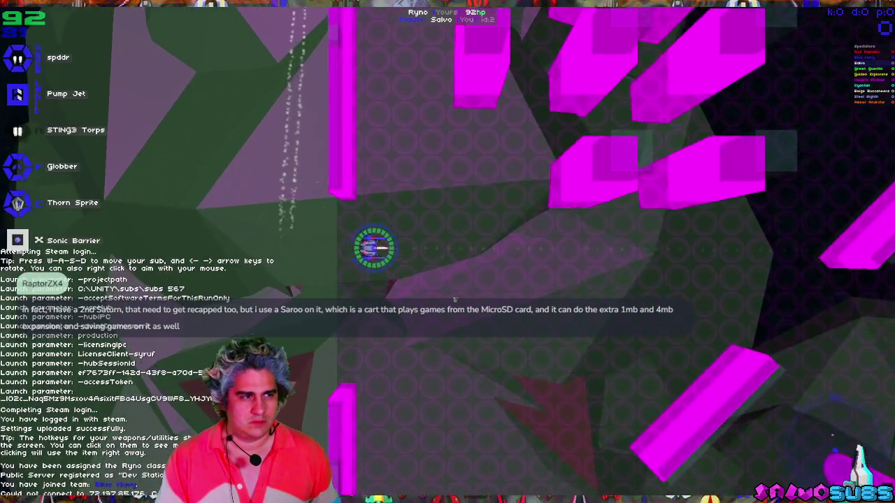
key("a")
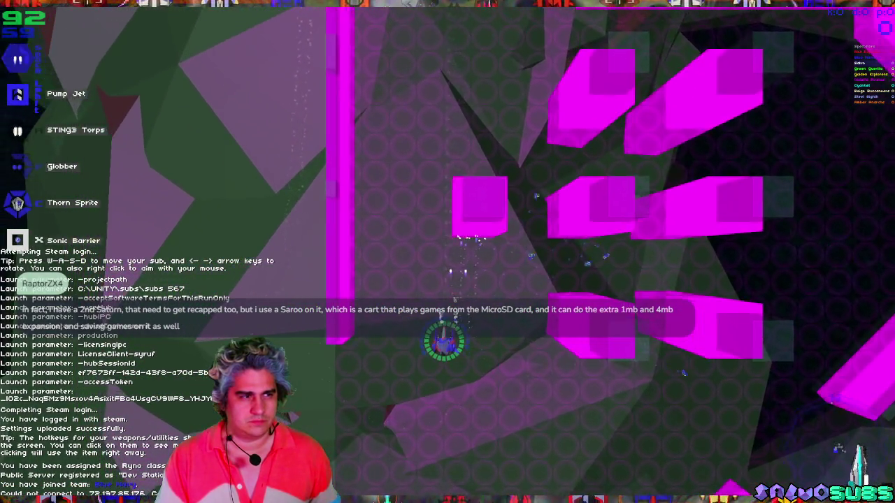
key("s")
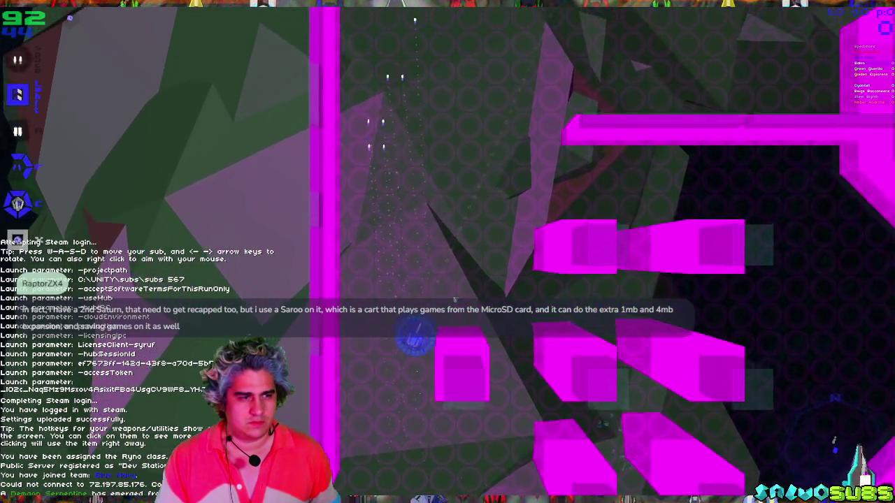
key("w")
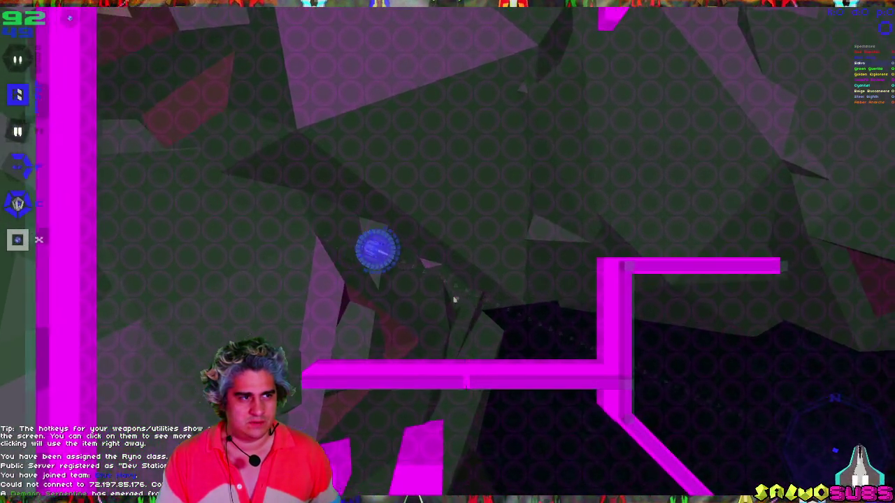
key("w")
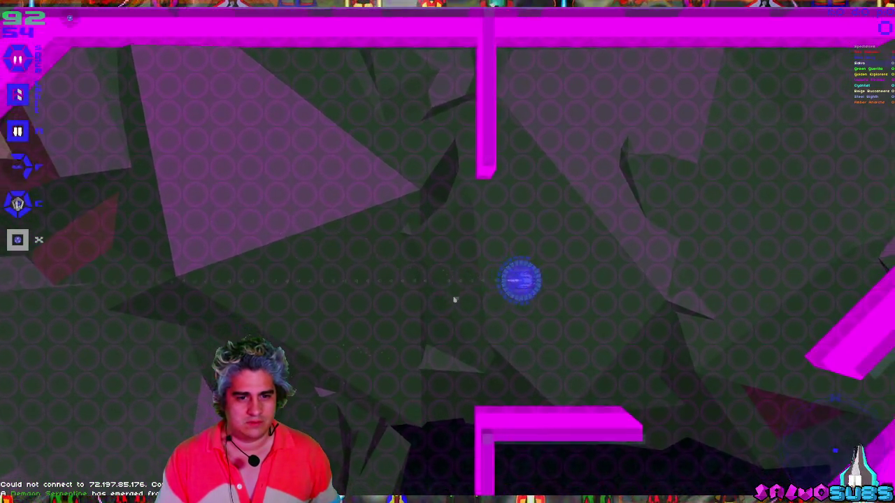
key("w")
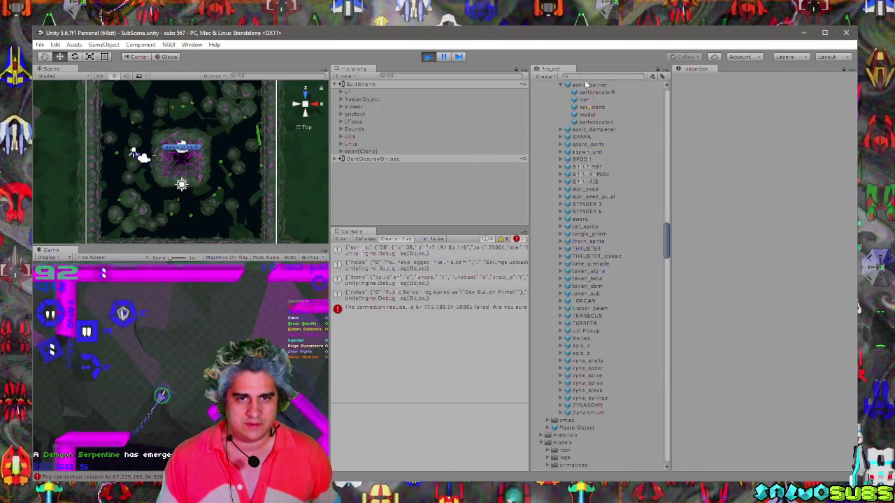
Select sonic_barrier and scroll through its Inspector components
left_click(590, 85)
left_click_drag(853, 129, 829, 323)
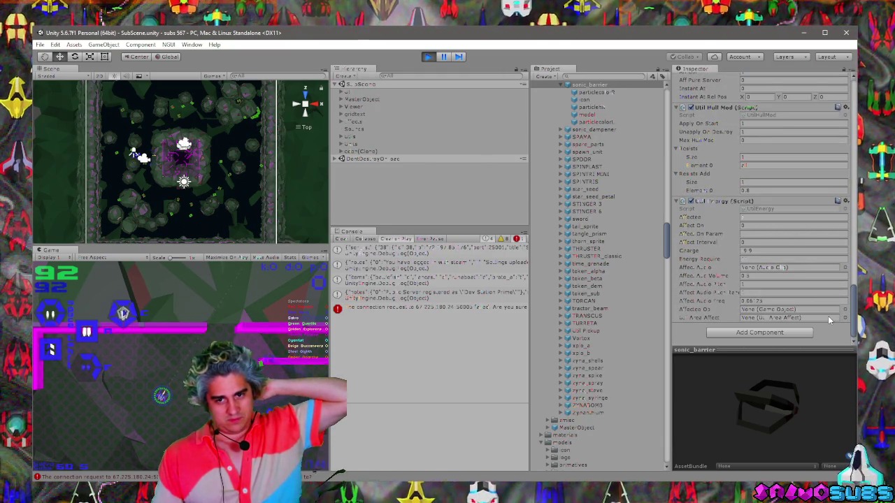
scroll(828, 317, "up", 5)
left_click_drag(828, 307, 845, 115)
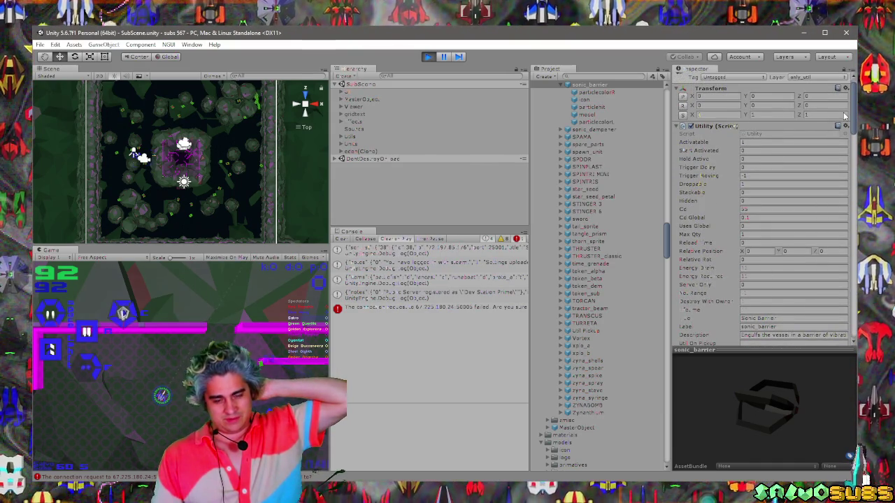
Review the remaining sonic_barrier settings, then open the Discord direct-message conversation
scroll(844, 115, "down", 2)
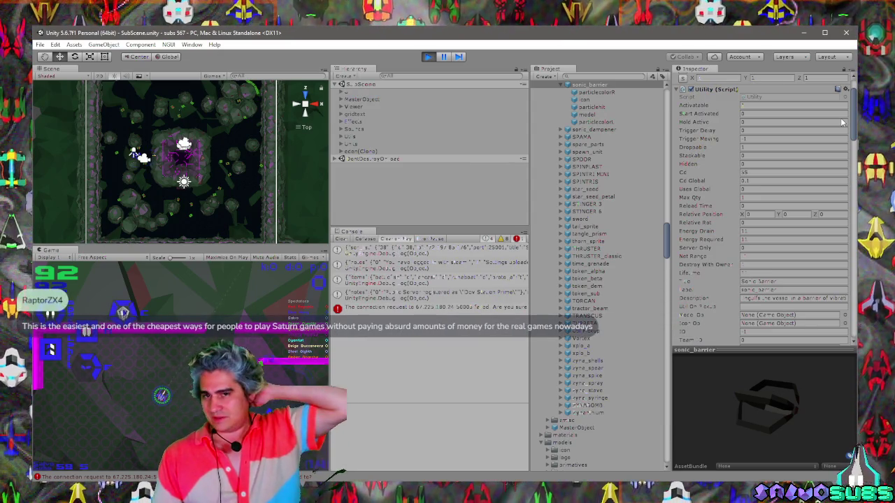
scroll(844, 252, "down", 10)
scroll(844, 253, "down", 10)
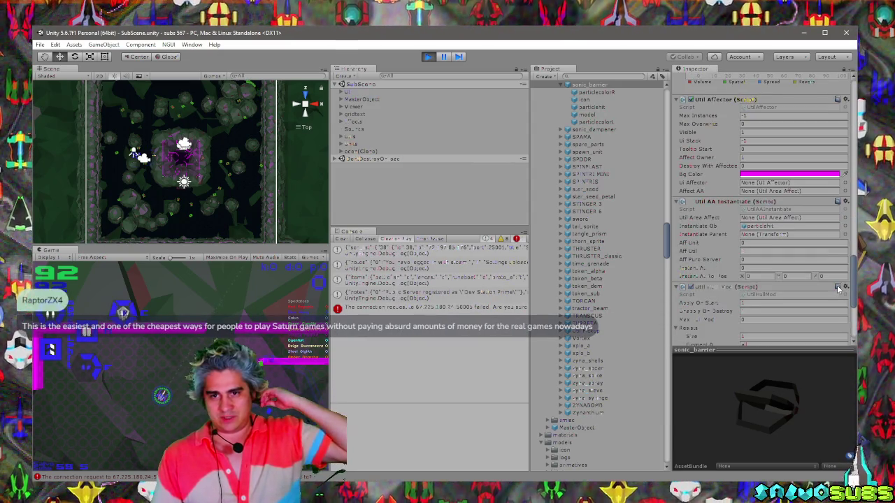
scroll(834, 316, "up", 10)
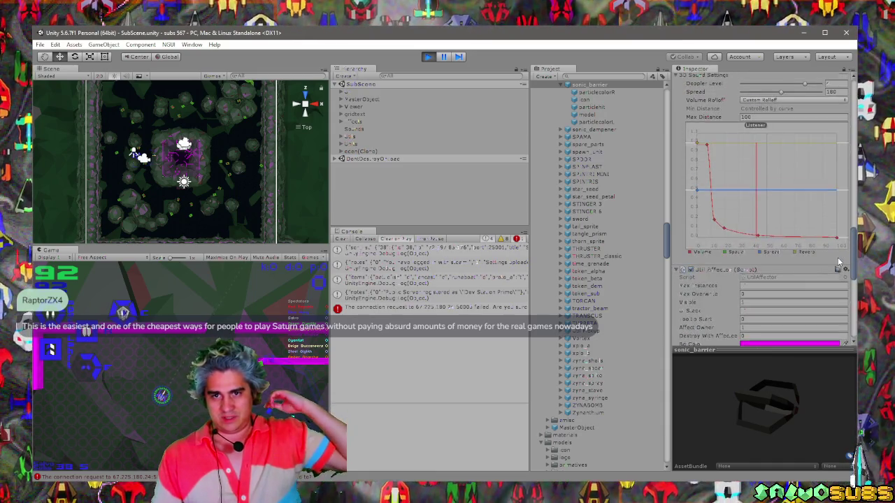
scroll(840, 218, "up", 10)
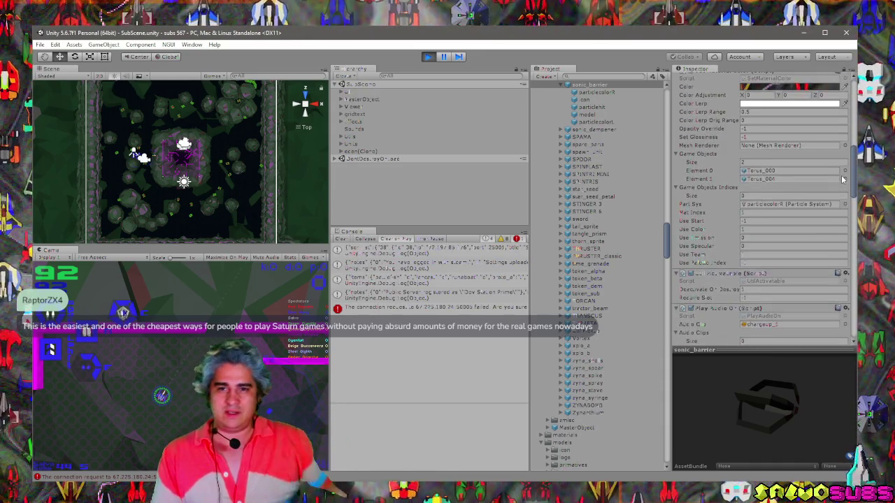
scroll(838, 135, "down", 10)
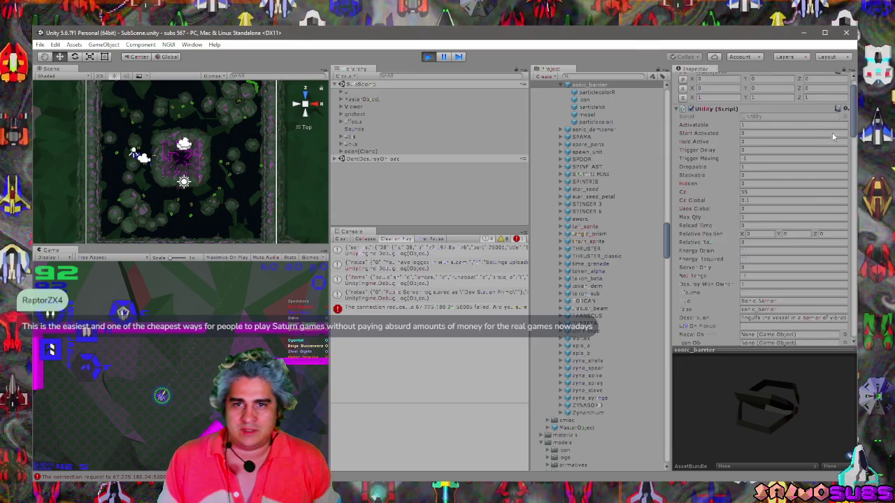
scroll(830, 223, "down", 10)
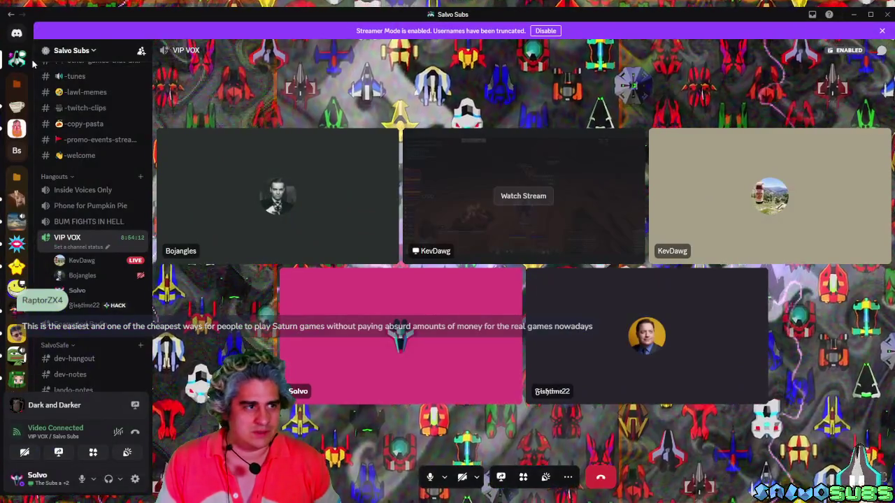
left_click(16, 33)
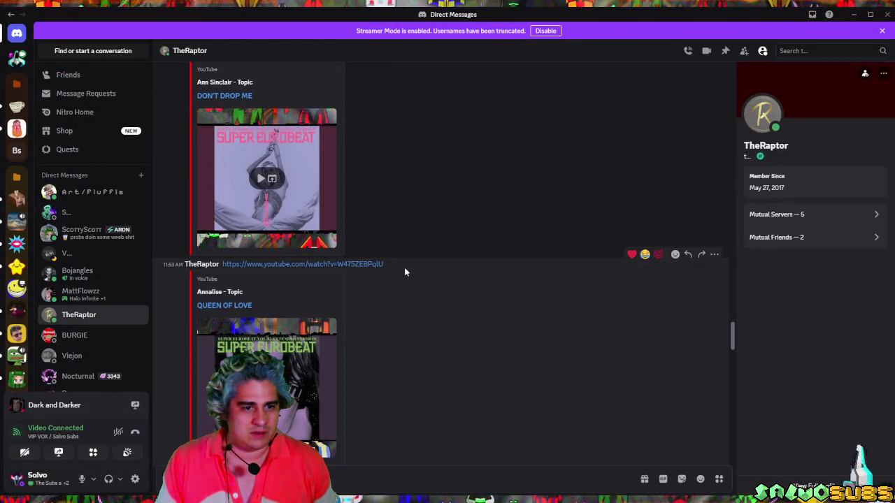
Open the shared QUEEN OF LOVE YouTube link in Opera and dismiss the default-browser bar
left_click_drag(404, 269, 254, 266)
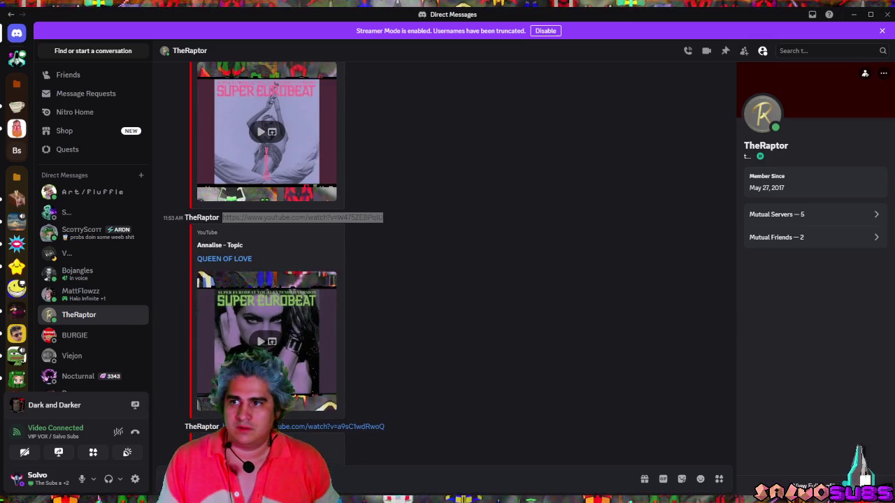
left_click_drag(849, 73, 566, 102)
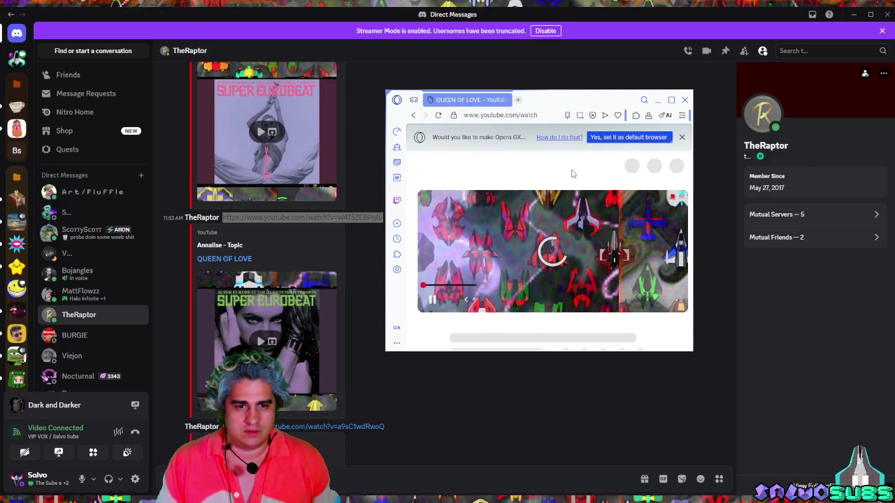
left_click(682, 137)
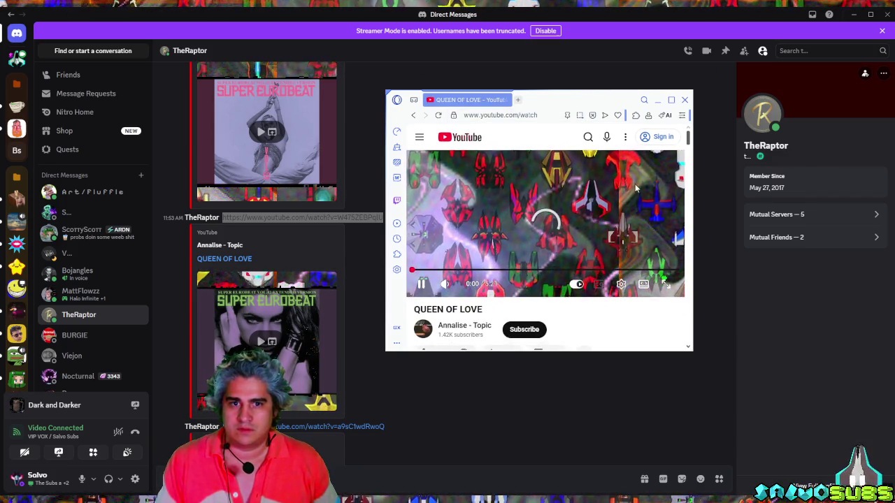
Push the browser window off screen and minimize Discord to return to Unity
left_click_drag(575, 103, 574, 110)
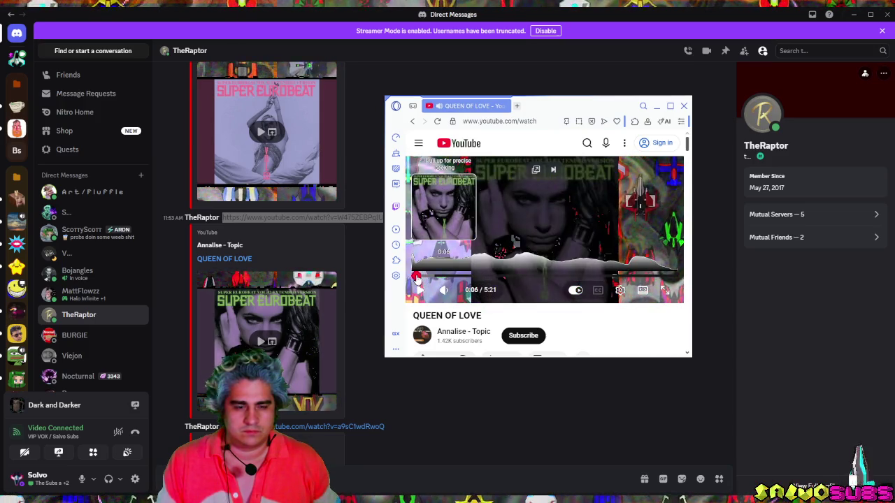
left_click_drag(588, 110, 894, 210)
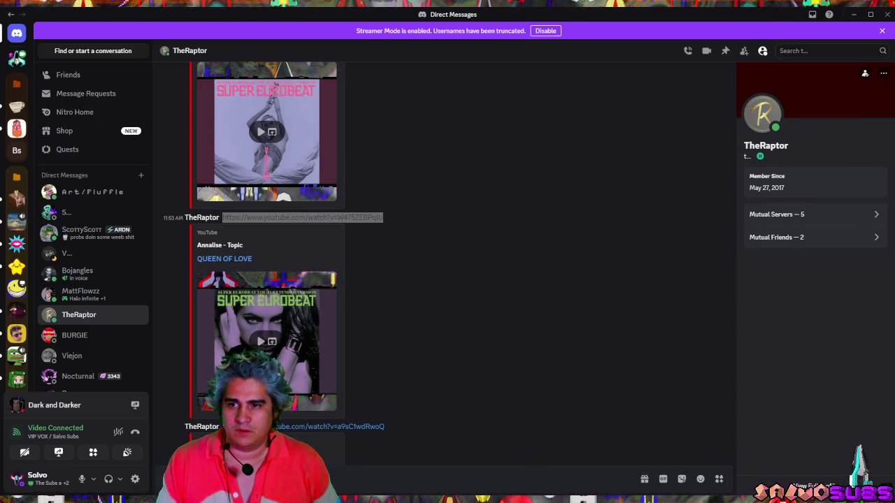
left_click(851, 15)
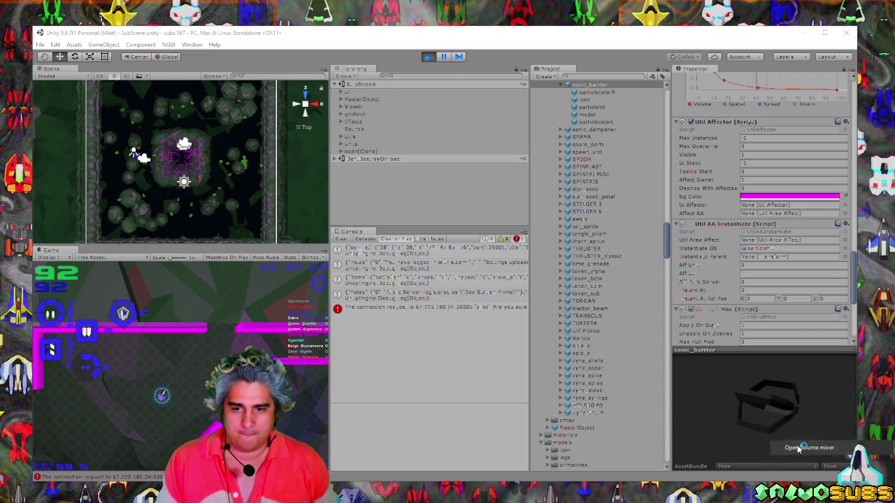
Close the Volume Mixer and scroll the Inspector to sonic_barrier's Util Affector and Util AA Instantiate settings
left_click(799, 448)
left_click_drag(755, 344, 656, 310)
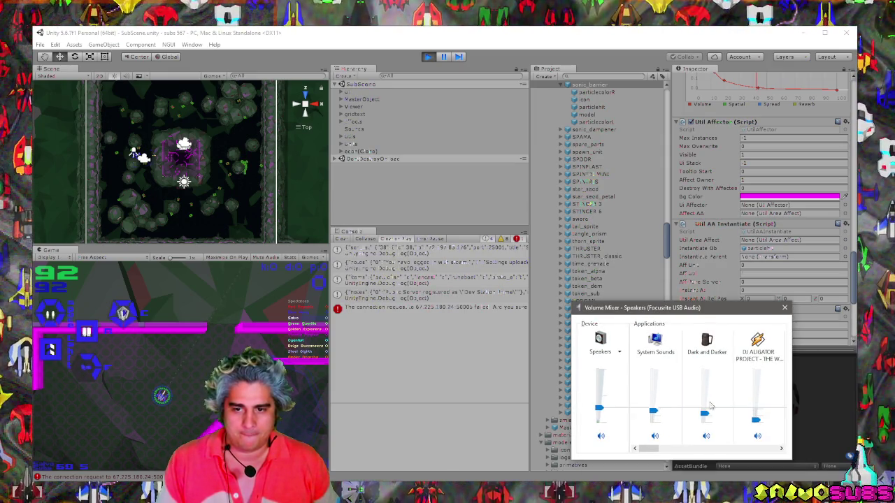
left_click_drag(644, 451, 748, 453)
left_click(784, 308)
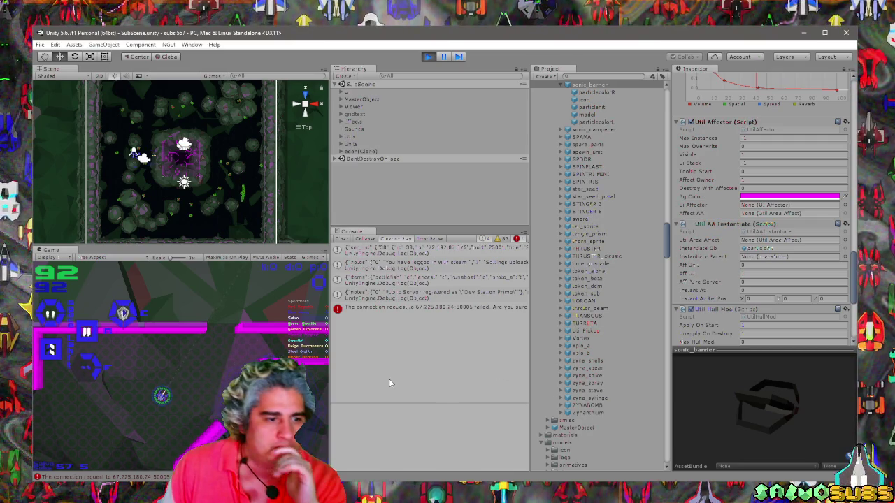
mouse_move(853, 280)
left_mouse_down()
mouse_move(848, 315)
mouse_move(847, 266)
left_mouse_up()
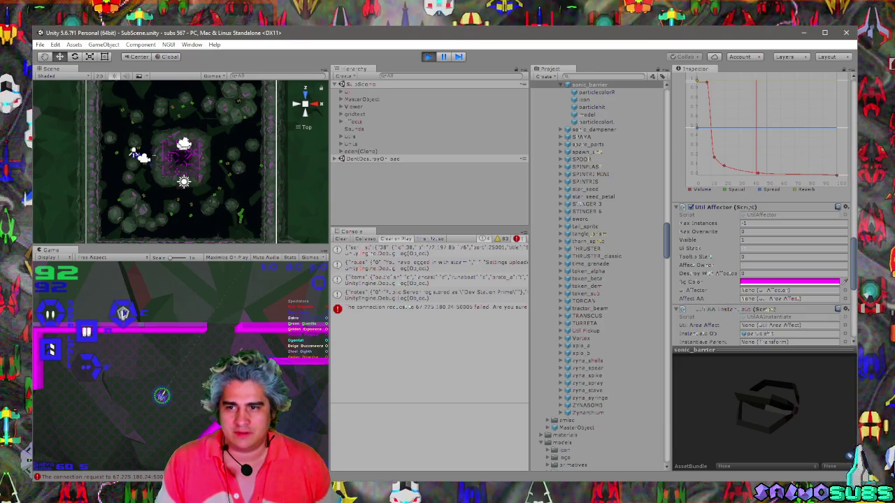
left_click_drag(853, 266, 849, 277)
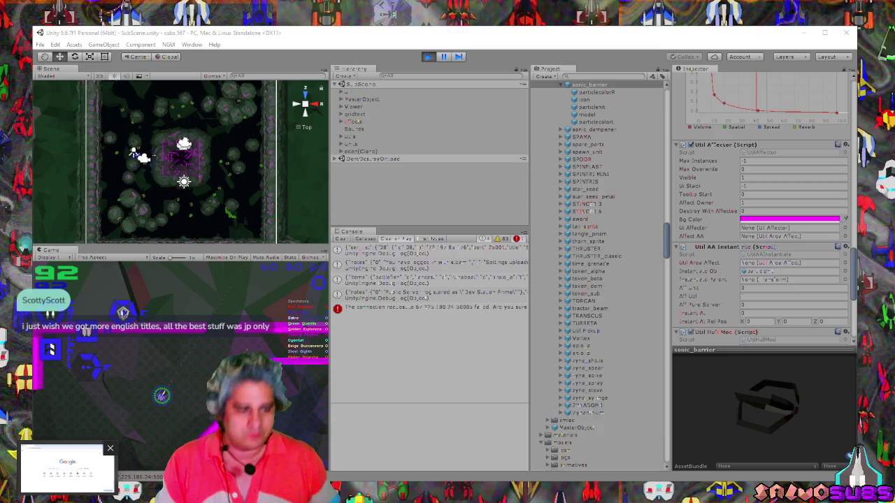
Open the C: > PROGRAMS > yt-dlp folder in File Explorer
key("super+e")
double_click(151, 342)
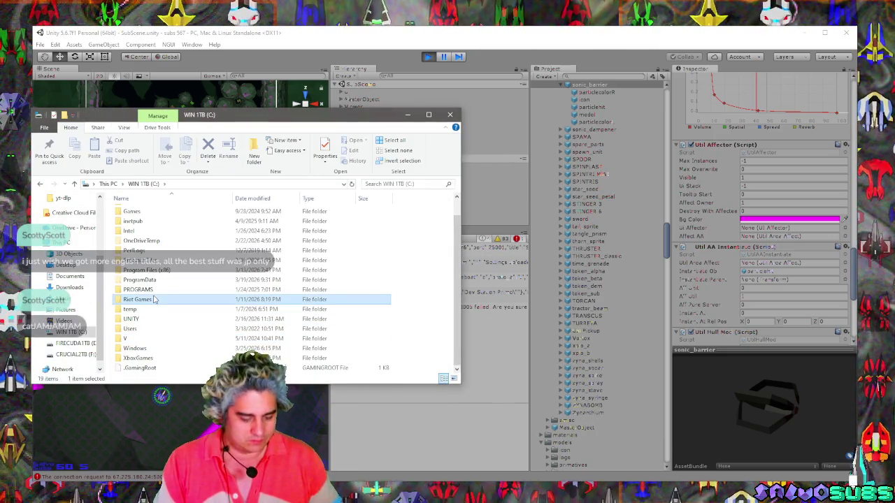
double_click(155, 299)
key("alt+Left")
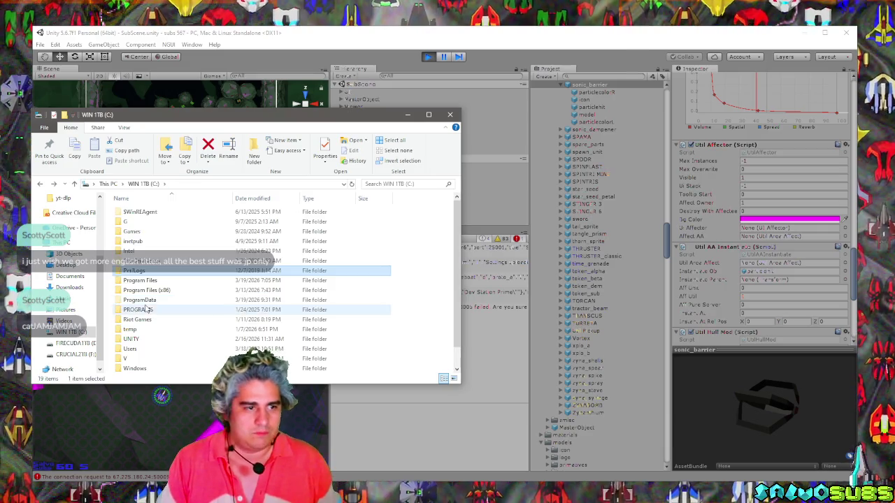
double_click(146, 310)
double_click(151, 318)
Paste the new YouTube link into execmusic.bat, run it to download the MP3, and close Explorer
left_click(139, 263)
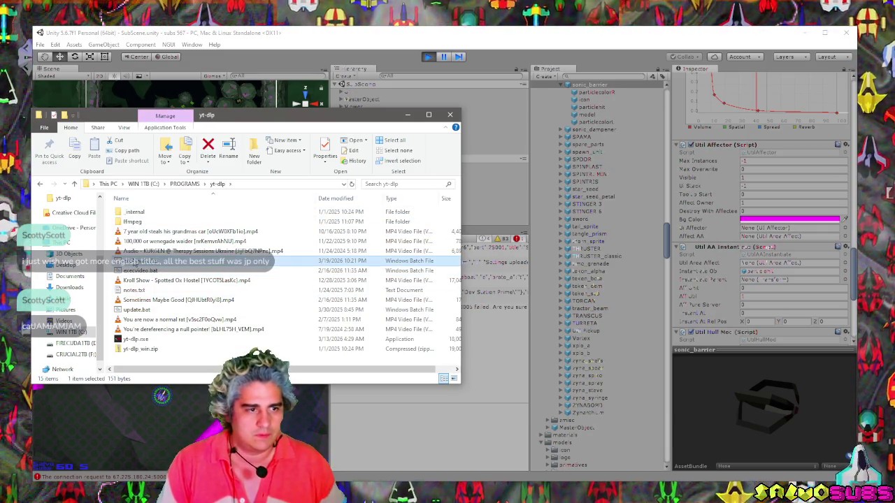
right_click(136, 262)
left_click(162, 275)
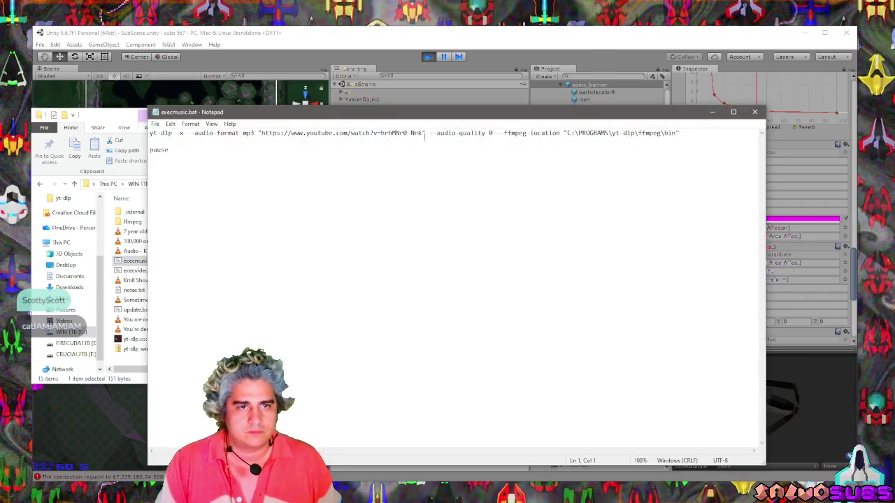
left_click_drag(424, 133, 261, 133)
key("ctrl+v")
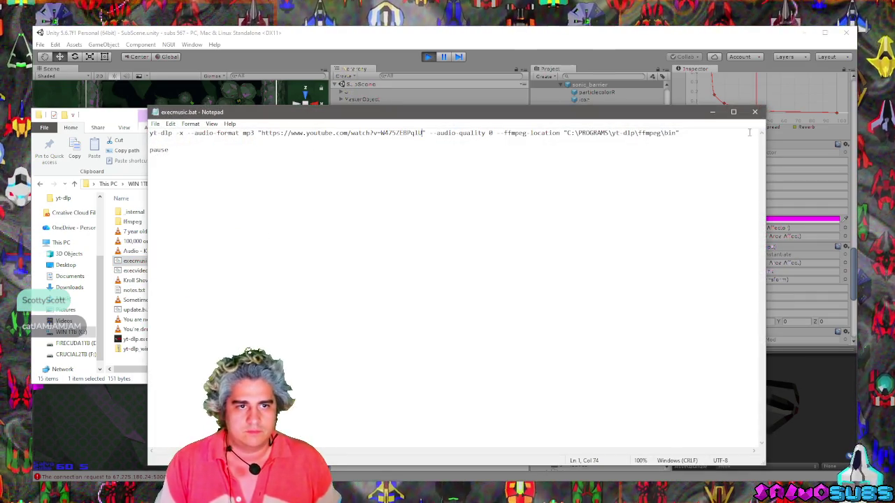
left_click(755, 112)
double_click(140, 261)
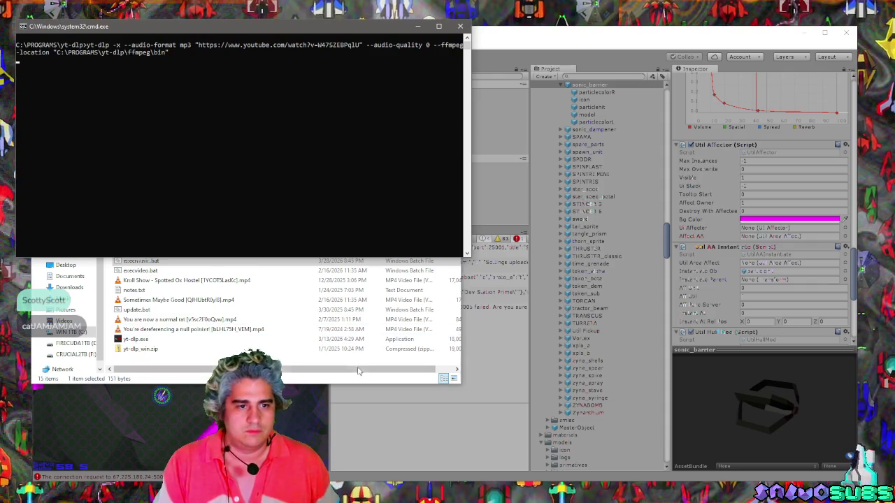
left_click(359, 370)
left_click(505, 47)
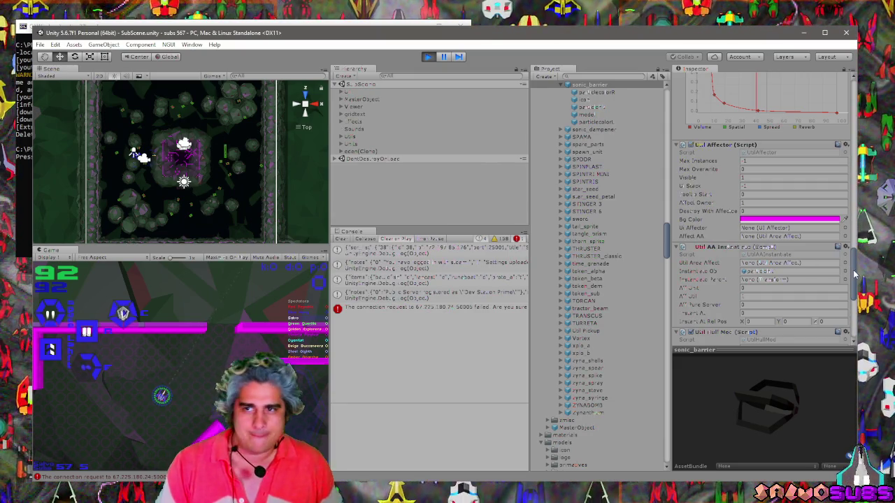
scroll(851, 267, "up", 6)
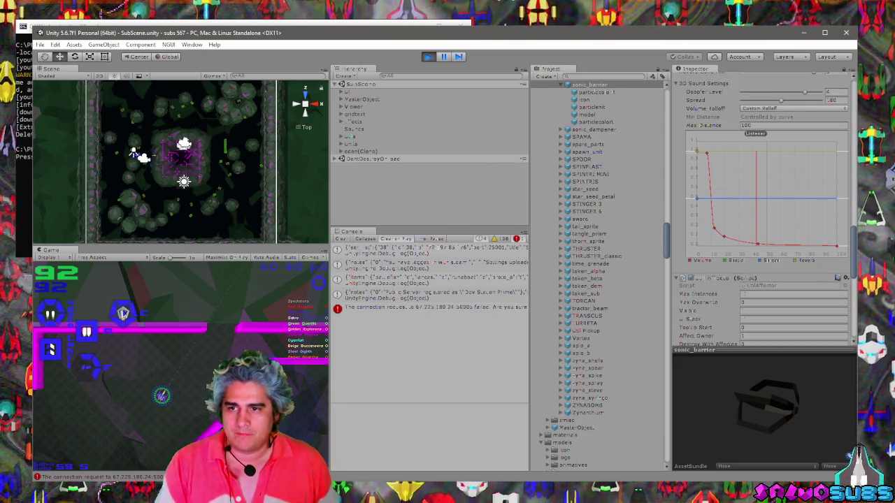
left_click_drag(853, 255, 850, 149)
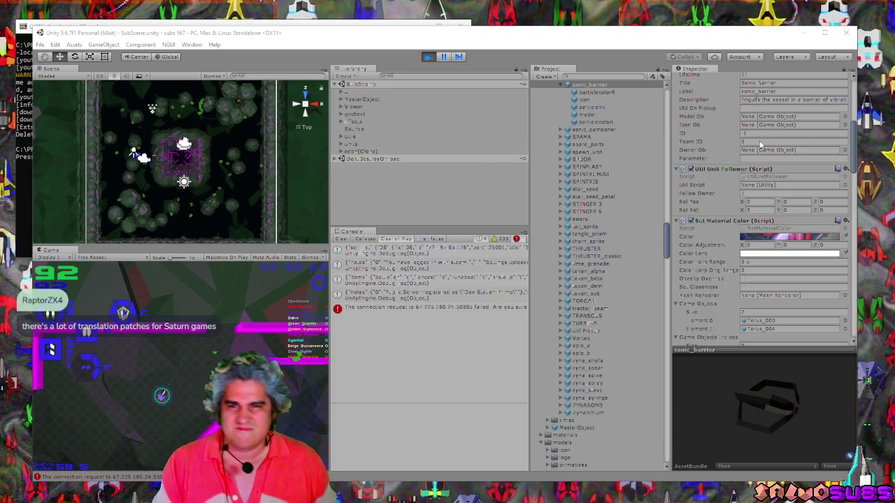
Set Util Hull Mod Resists Add Element 0 to 0.5 and Util Energy Charge to 3.5, then stop Play mode
mouse_move(853, 157)
left_mouse_down()
mouse_move(848, 122)
mouse_move(835, 299)
left_mouse_up()
left_click(751, 264)
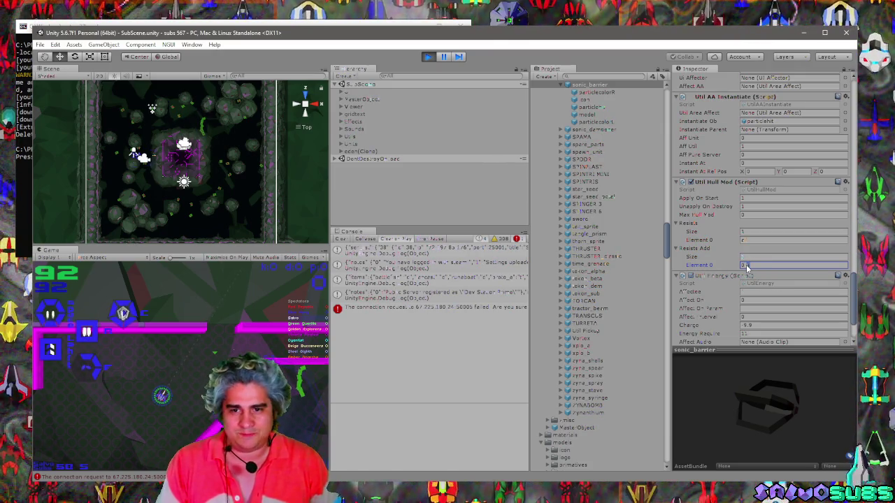
left_click_drag(854, 294, 852, 316)
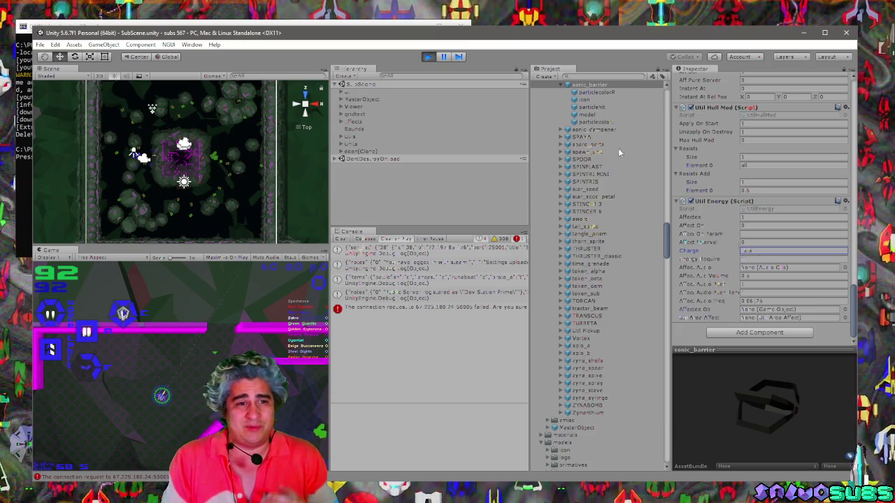
left_click(427, 57)
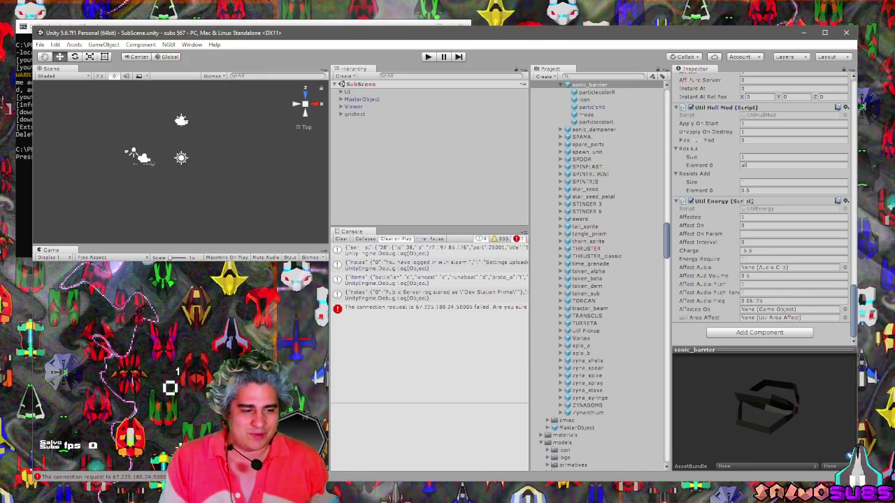
Switch to Winamp and stop the currently playing song
key("alt+Tab")
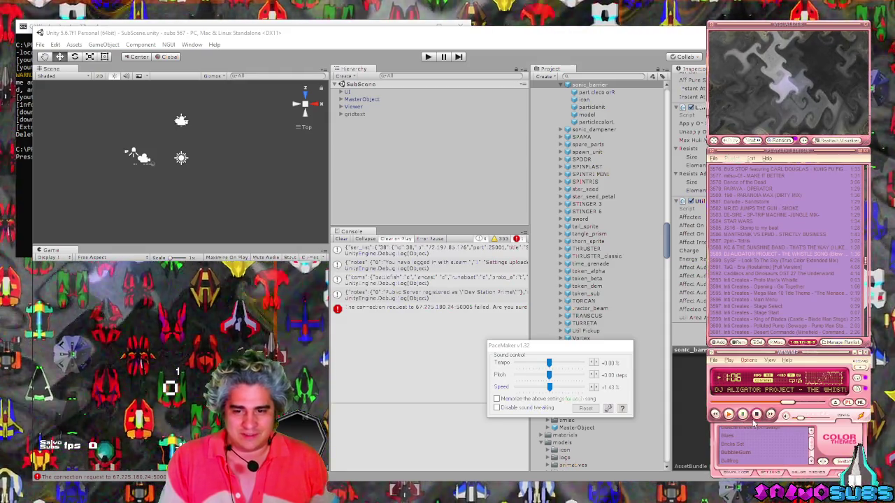
left_click(756, 414)
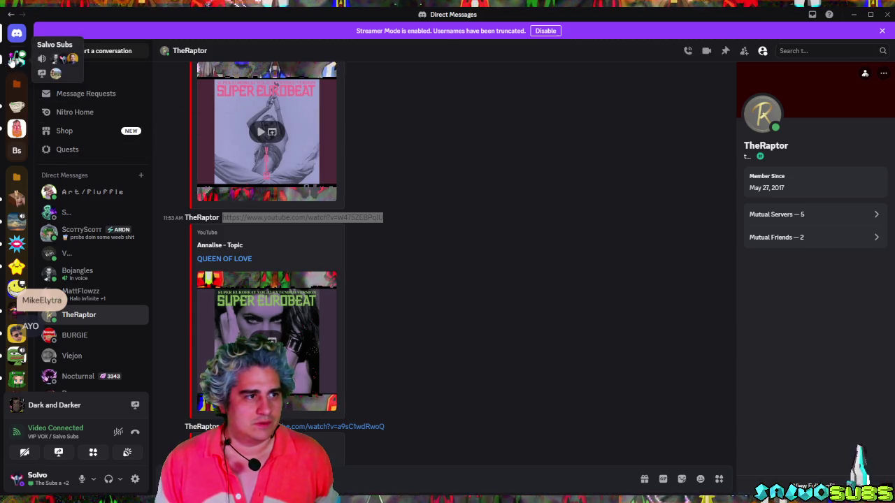
left_click(12, 61)
left_click(523, 195)
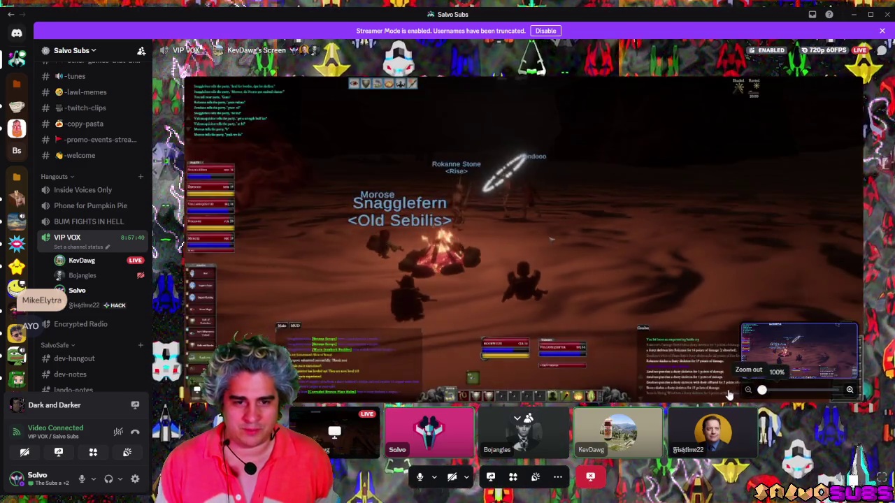
left_click(568, 242)
left_click(568, 242)
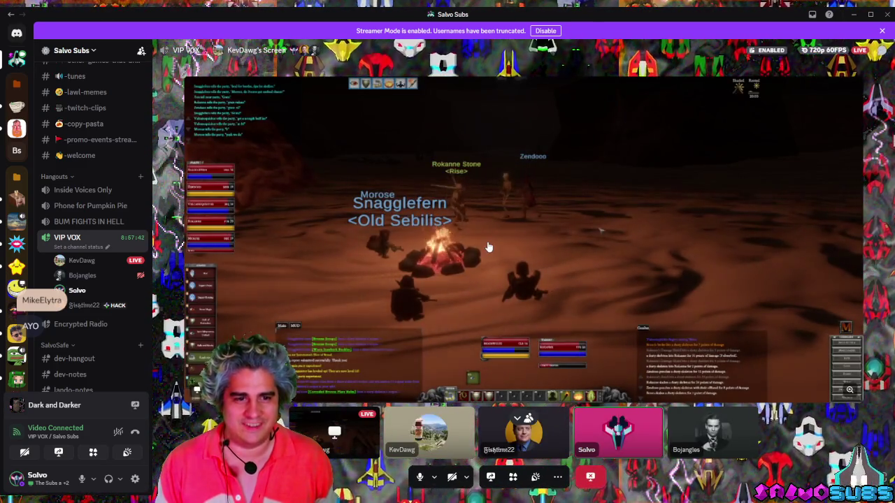
scroll(489, 247, "up", 3)
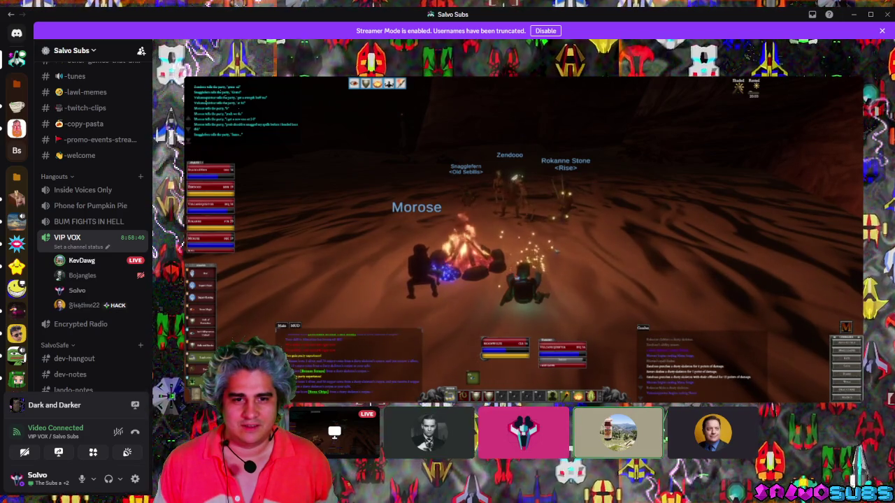
mouse_move(779, 222)
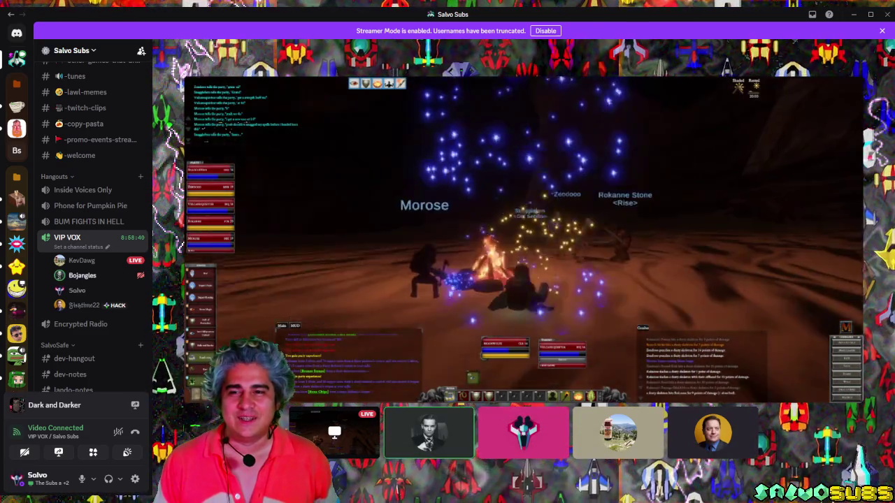
mouse_move(472, 277)
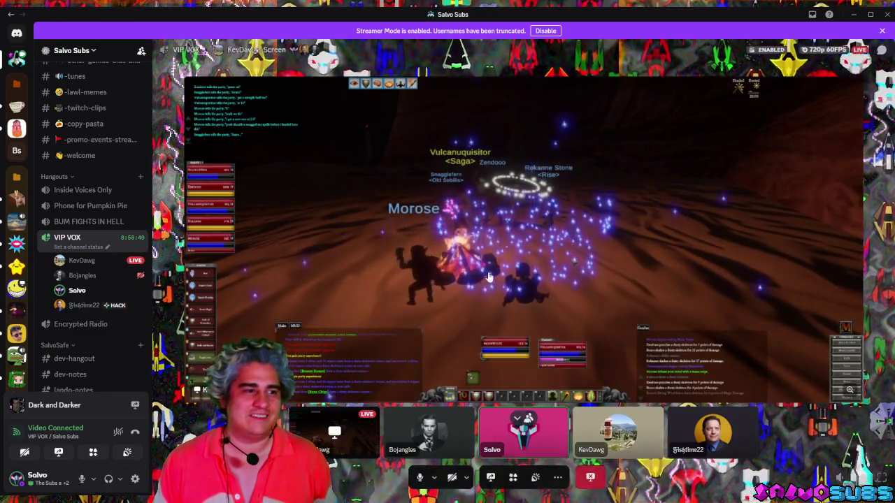
mouse_move(671, 235)
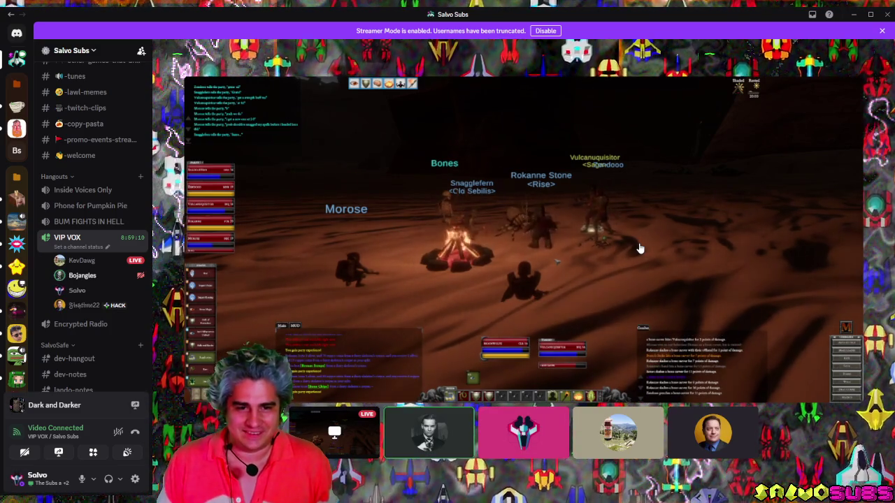
mouse_move(638, 250)
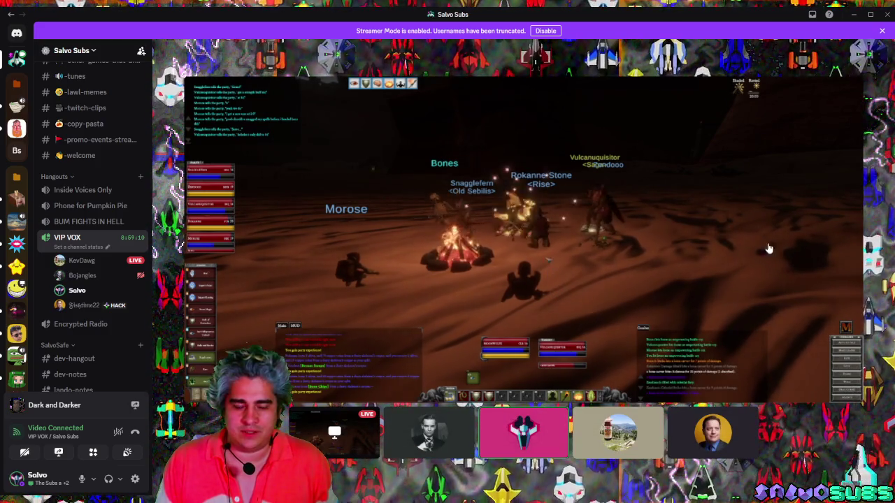
mouse_move(389, 367)
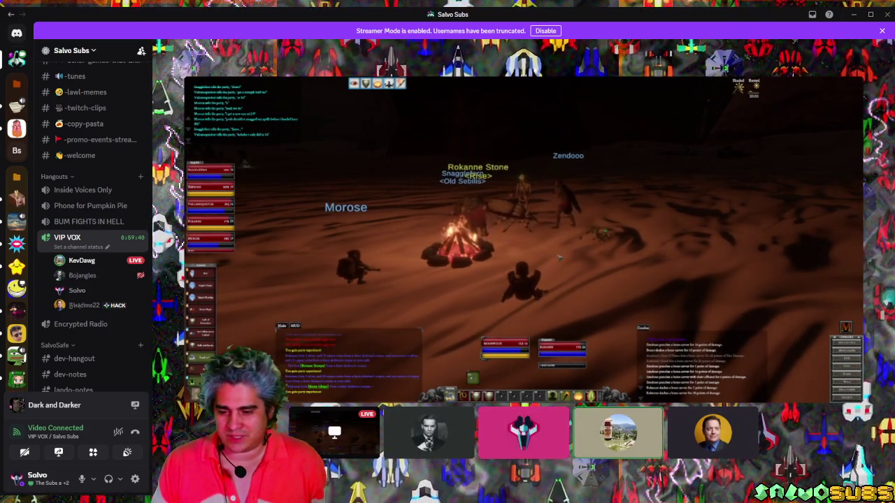
mouse_move(479, 484)
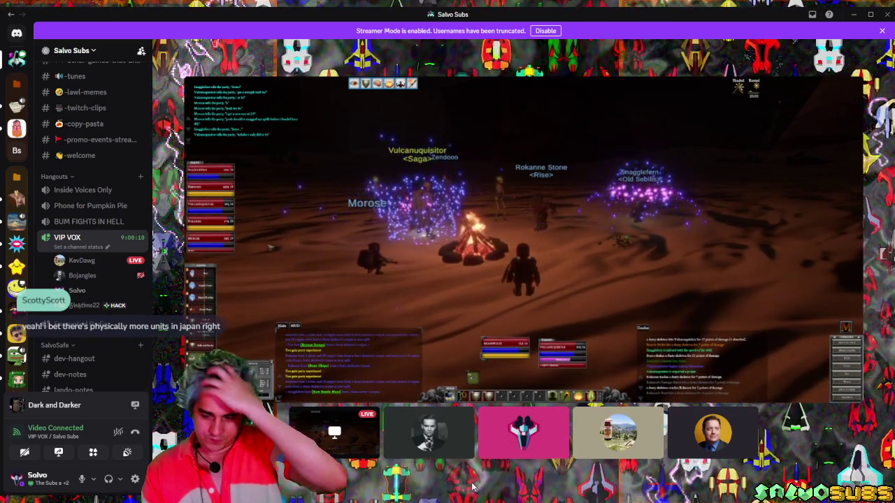
mouse_move(549, 243)
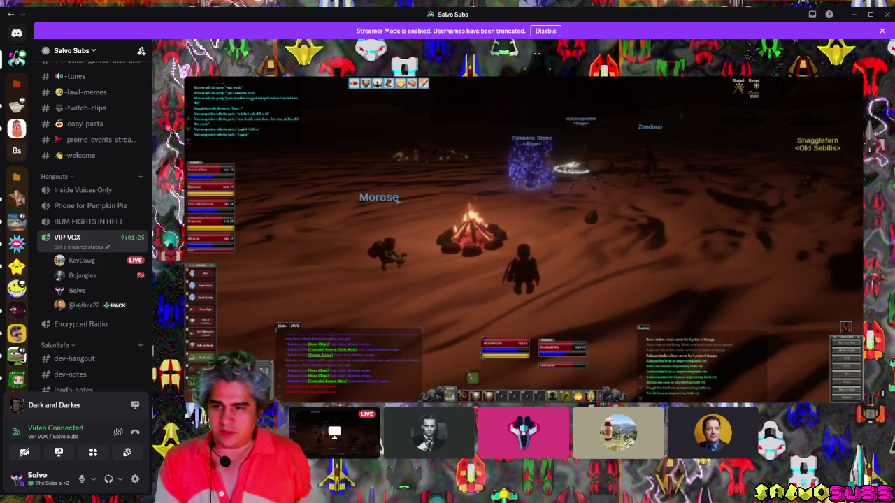
right_click(453, 169)
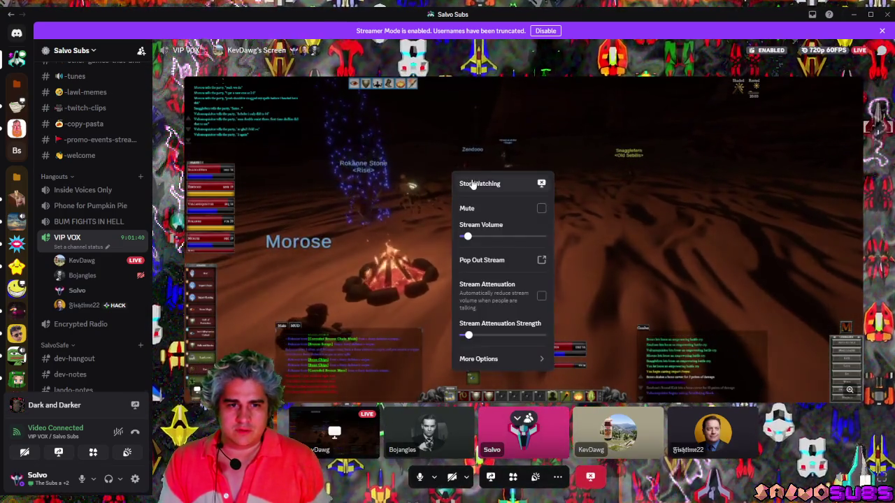
Stop watching the VIP VOX stream and get back to the Discord window
left_click(481, 182)
mouse_move(481, 182)
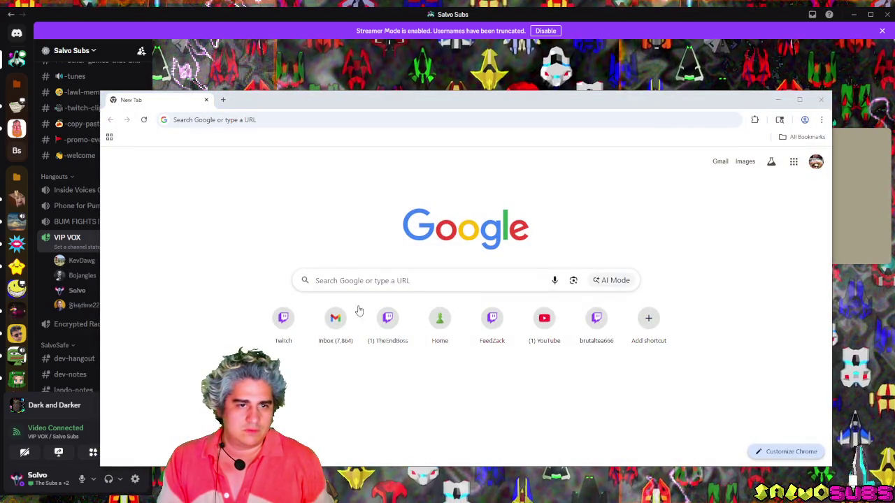
key("ctrl+w")
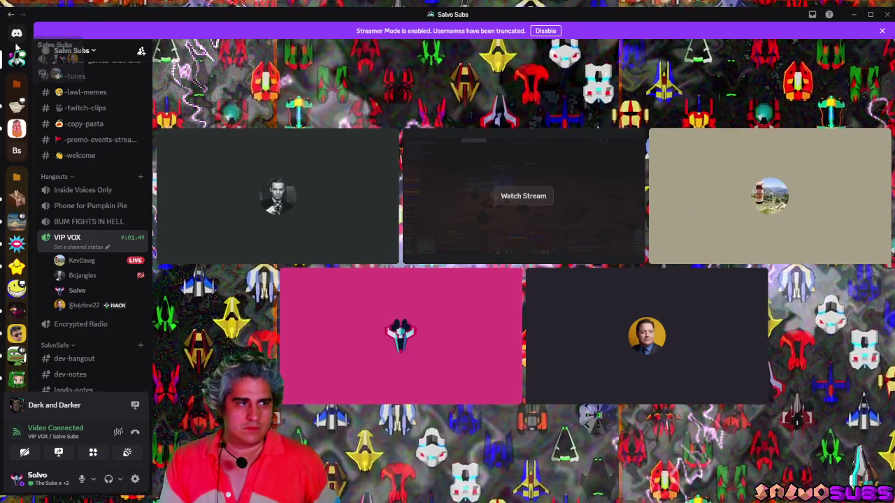
Open the direct-message conversation and scroll through its shared YouTube song links
left_click(17, 32)
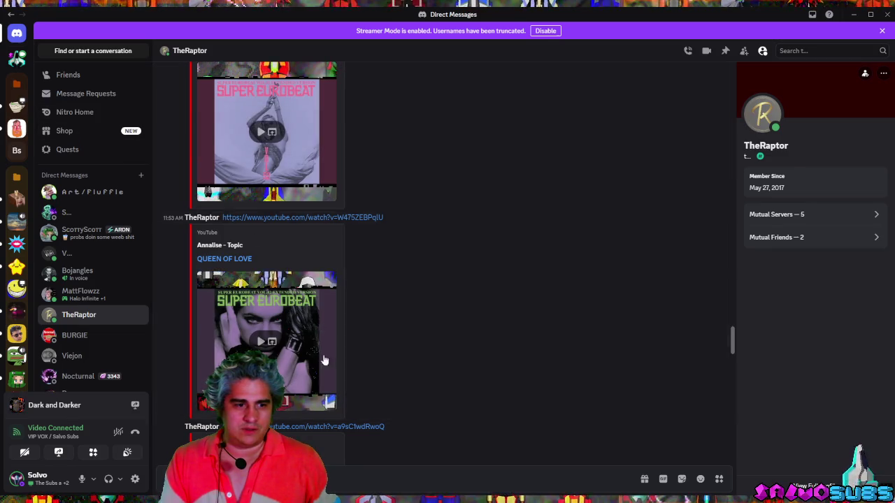
scroll(339, 410, "down", 3)
scroll(460, 317, "up", 3)
scroll(460, 318, "up", 1)
scroll(459, 318, "down", 1)
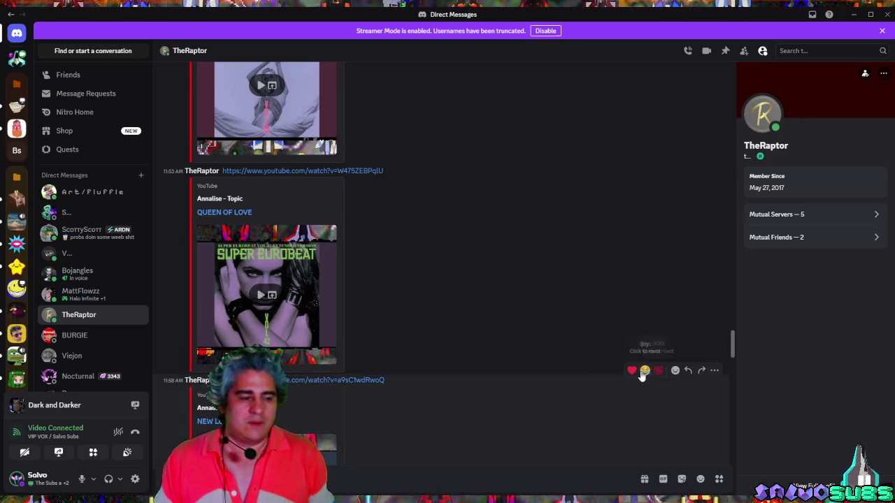
scroll(399, 317, "down", 1)
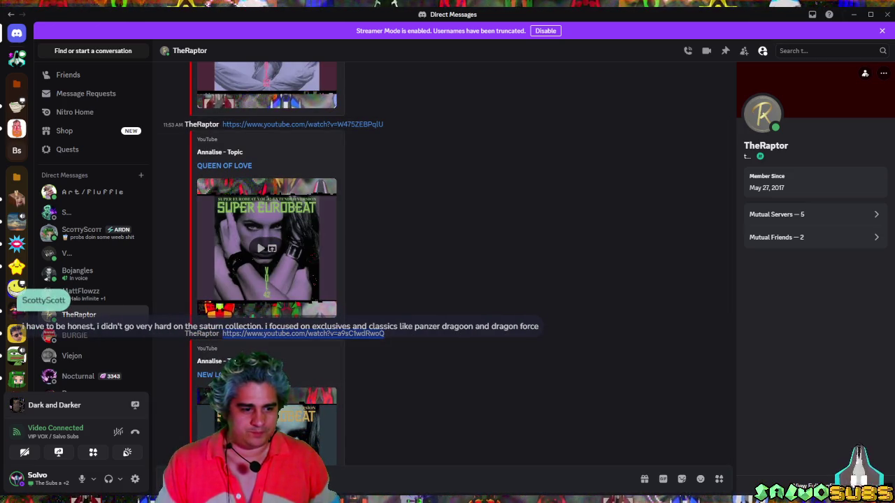
Open the shared NEW LOVE YouTube link, reload it so it plays, then hide the video window
left_click(303, 334)
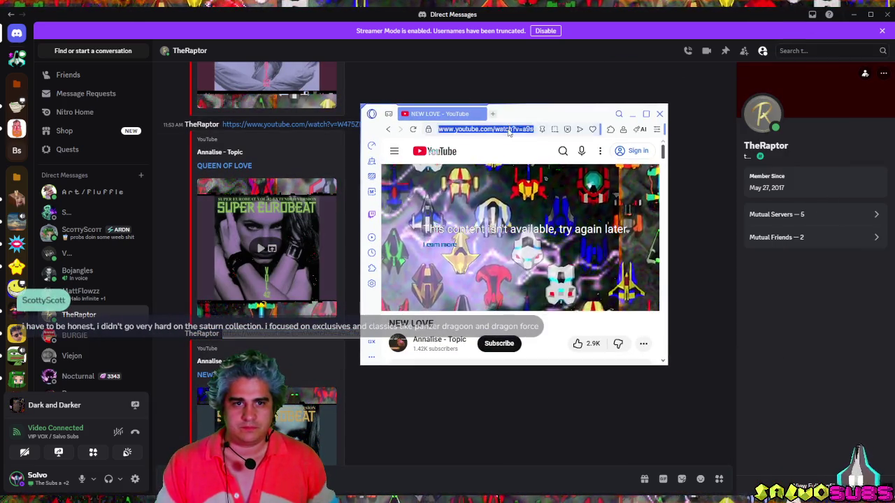
key("Return")
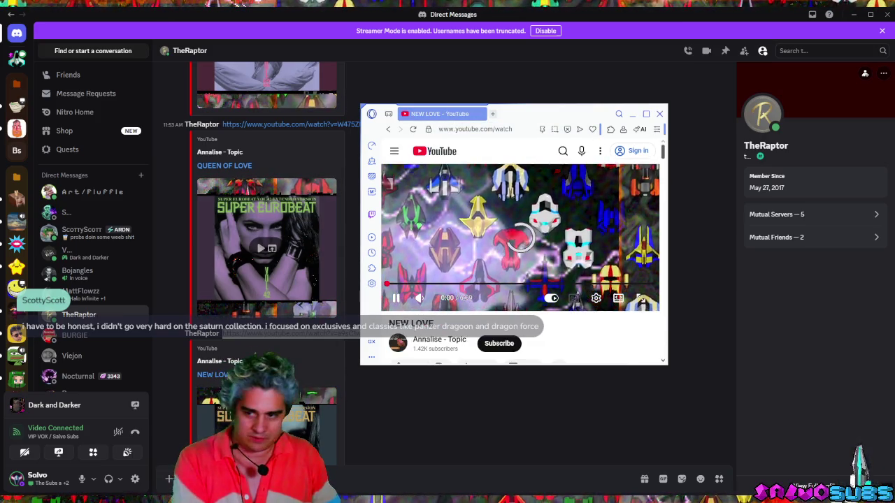
key("ctrl+w")
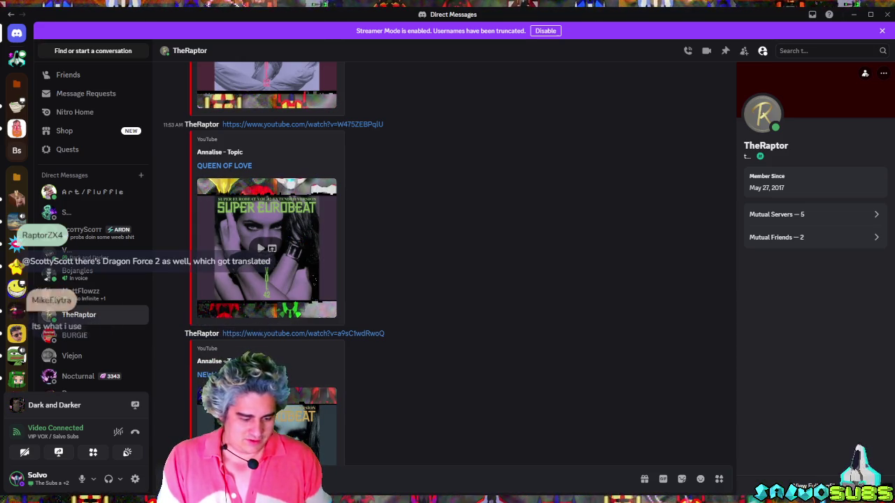
Bring the playing NEW LOVE video back, then open a new Chrome Incognito window
key("alt+Tab")
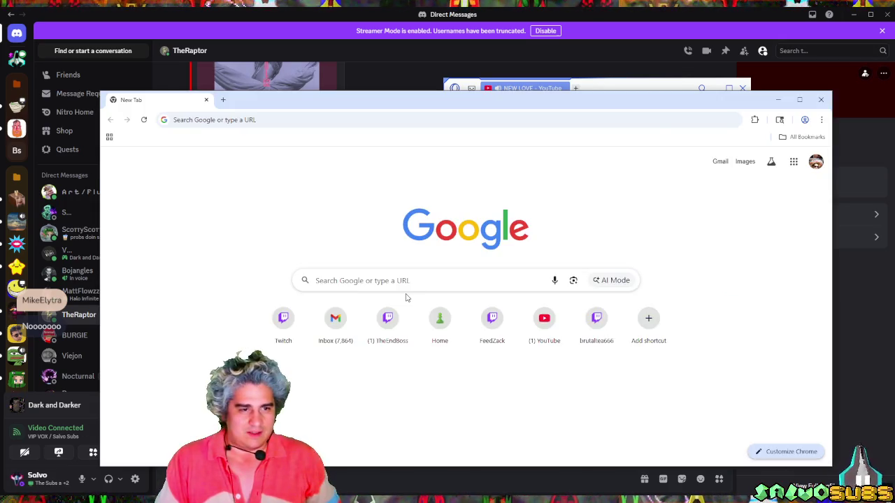
key("ctrl+shift+n")
Go to amazon.com in the Incognito window
type("Amazon.com")
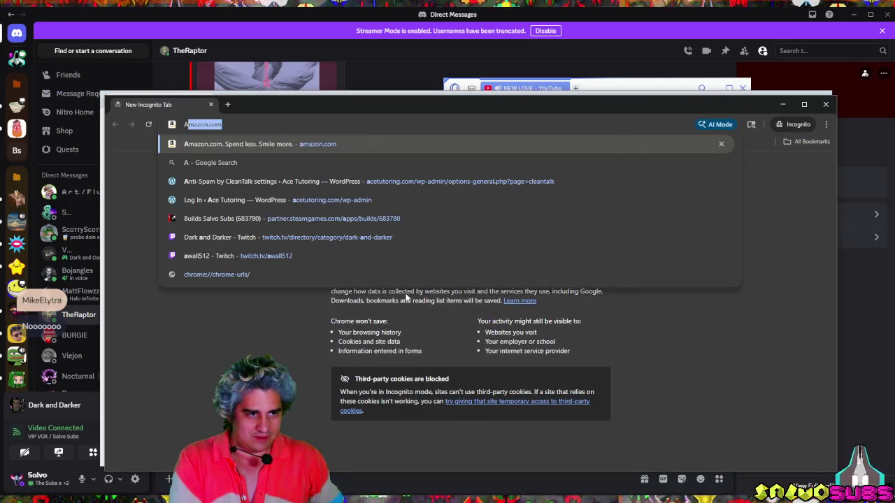
key("Right")
type("/")
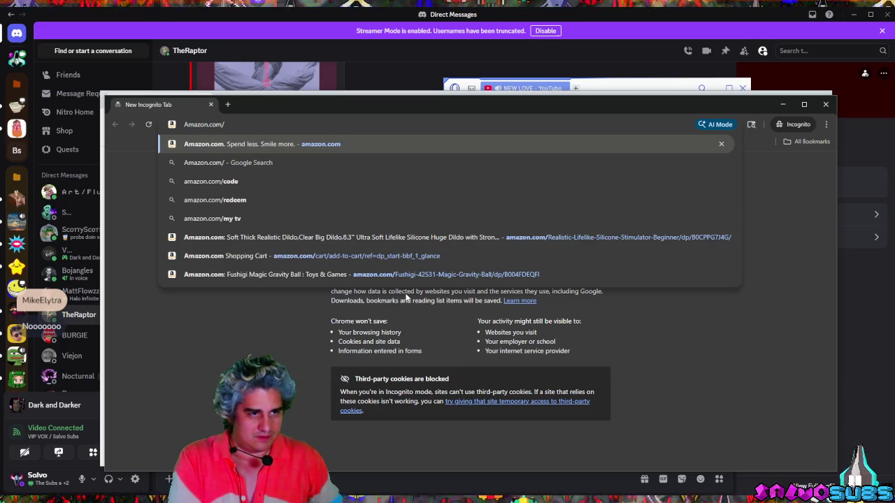
key("Return")
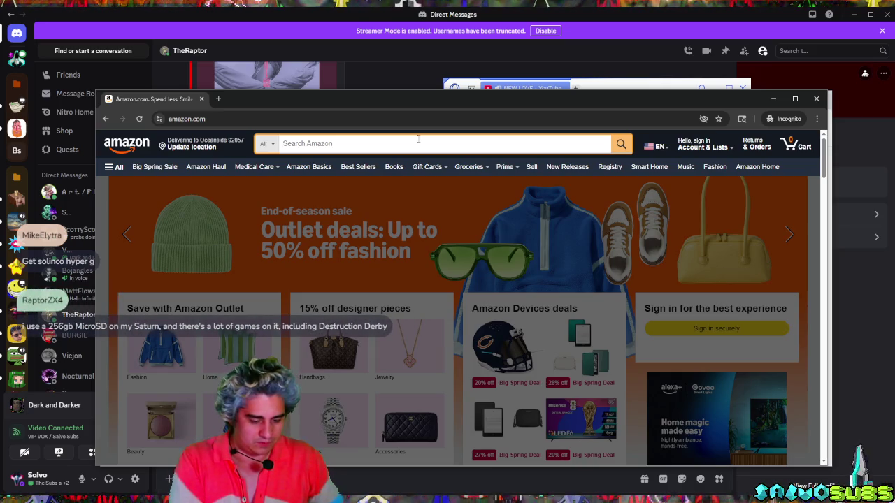
Search Amazon for 'BABOLAT AERO 2026' and open the Babolat Pure Aero racquet page
type("BABOLATE")
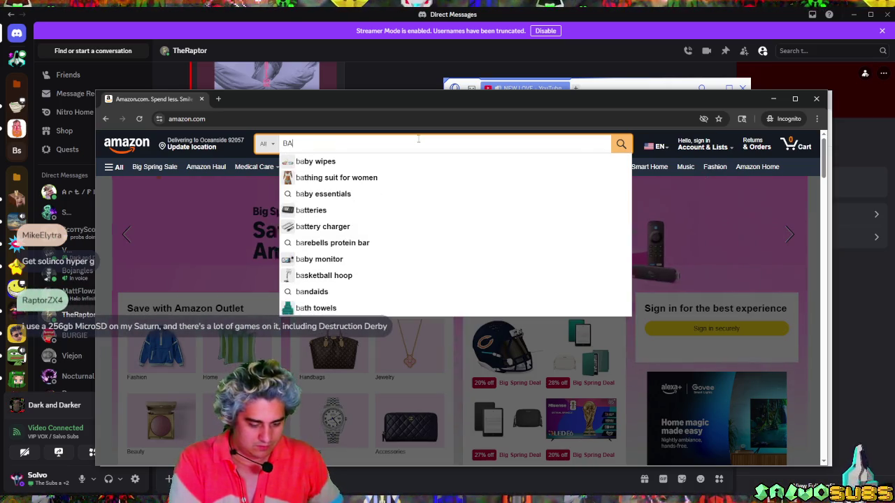
key("BackSpace")
type("AE")
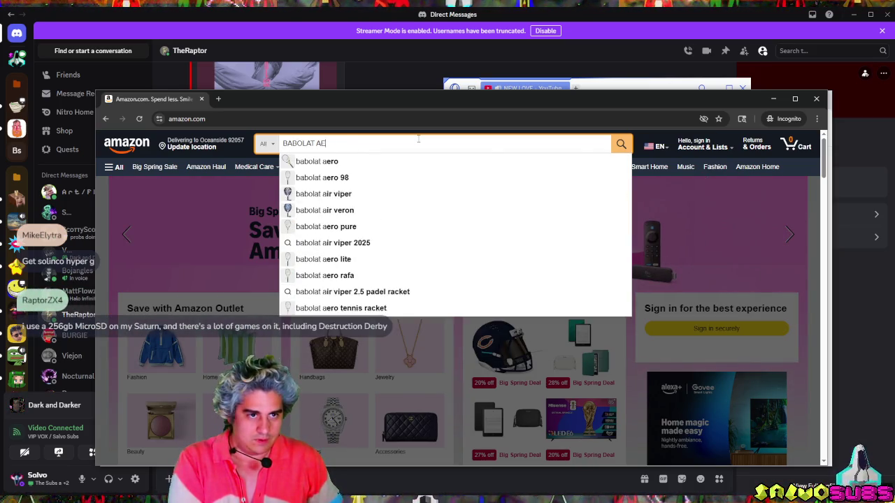
type("RO 20267")
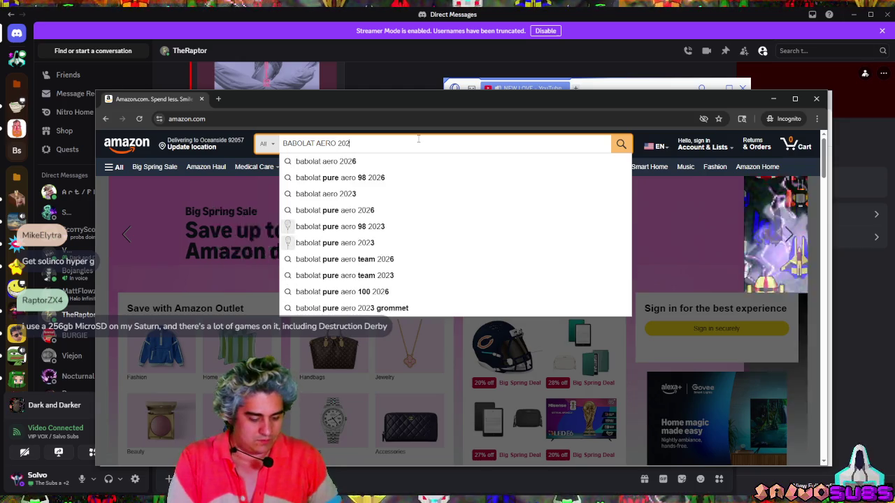
key("Return")
key("BackSpace")
key("Return")
scroll(334, 364, "down", 5)
left_click(283, 221)
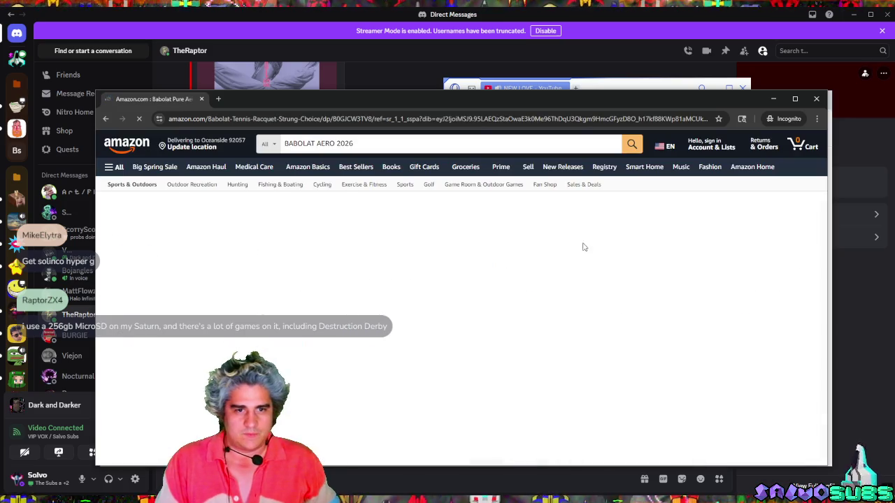
Start customizing the Babolat Pure Aero racquet and maximize the browser window
scroll(568, 253, "down", 3)
scroll(591, 330, "down", 10)
scroll(591, 330, "up", 15)
left_click(764, 323)
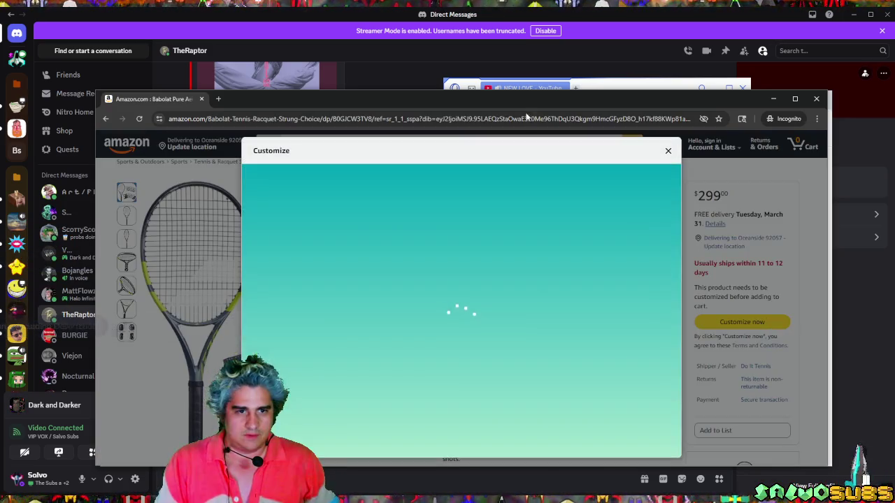
double_click(778, 91)
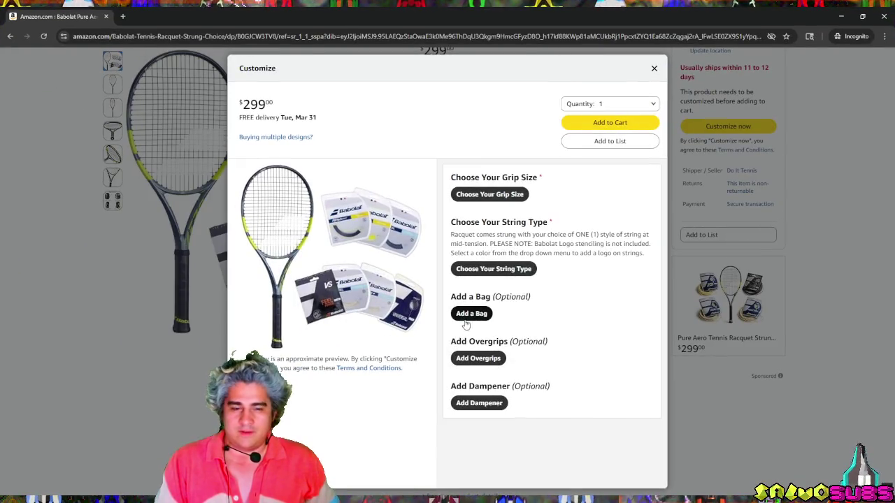
Choose the 4 1/4" grip size and open the list of string types
left_click(490, 197)
left_click(521, 218)
left_click(551, 242)
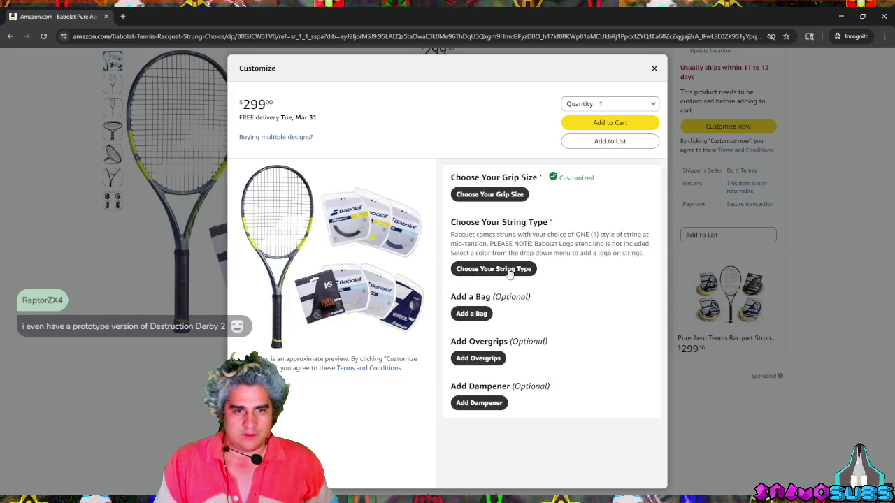
left_click(526, 272)
left_click(519, 244)
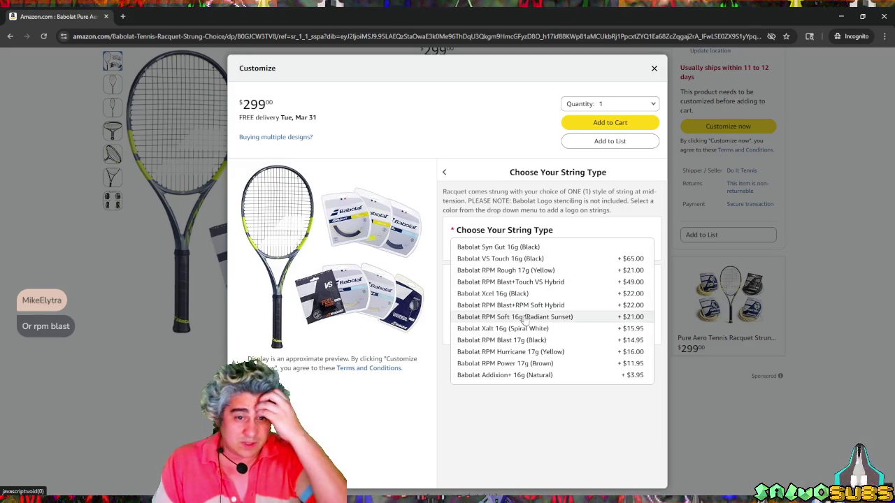
Choose Babolat RPM Soft 16g (Radiant Sunset) strings for a $320 total, then reopen the string list
left_click(553, 317)
left_click(545, 248)
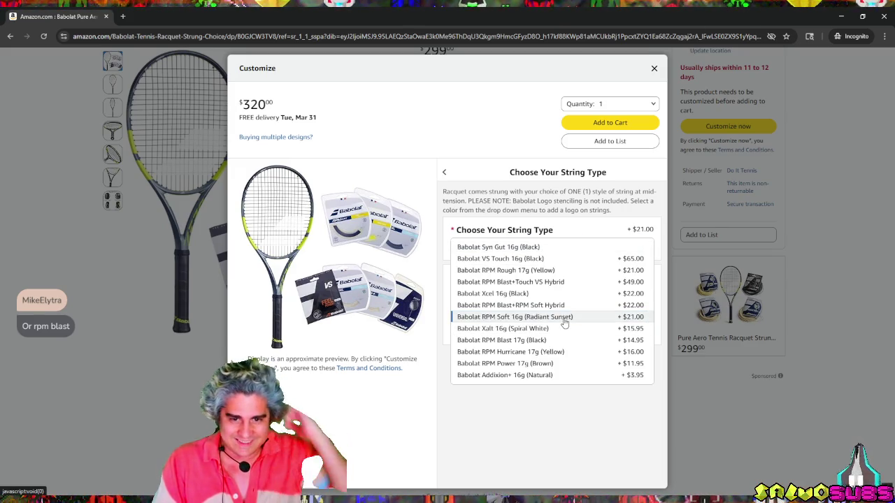
left_click(565, 319)
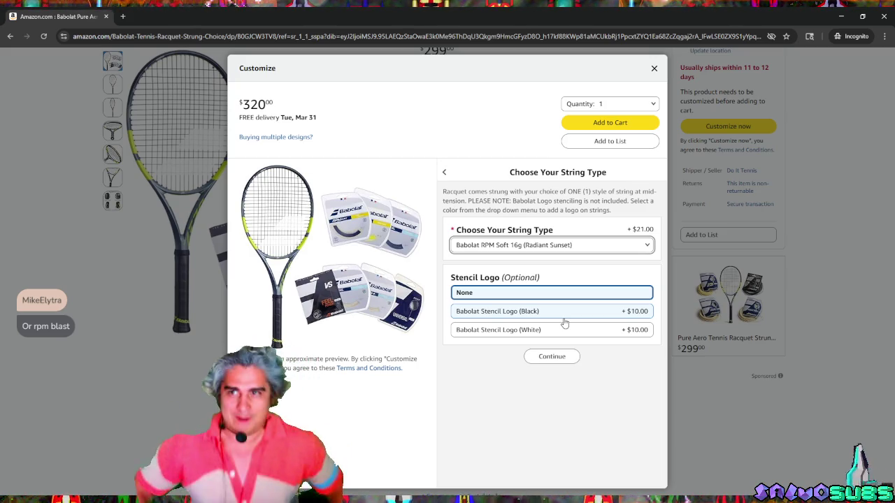
left_click(572, 358)
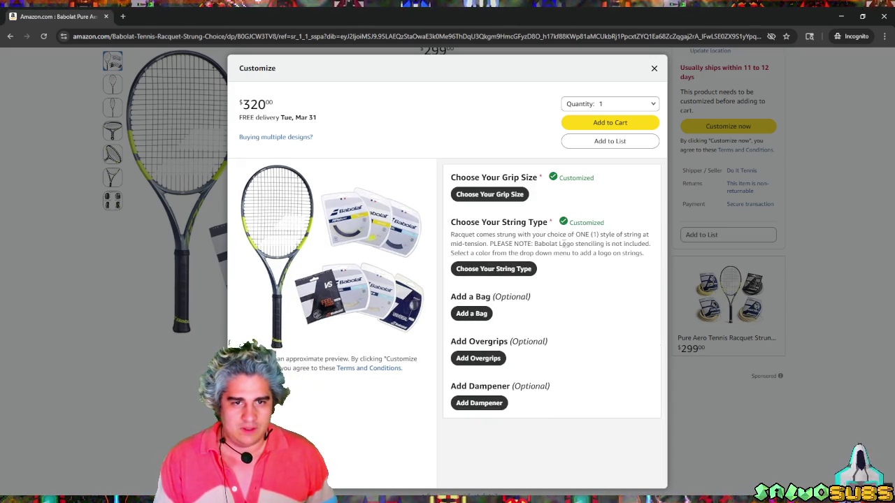
left_click(494, 270)
left_click(549, 249)
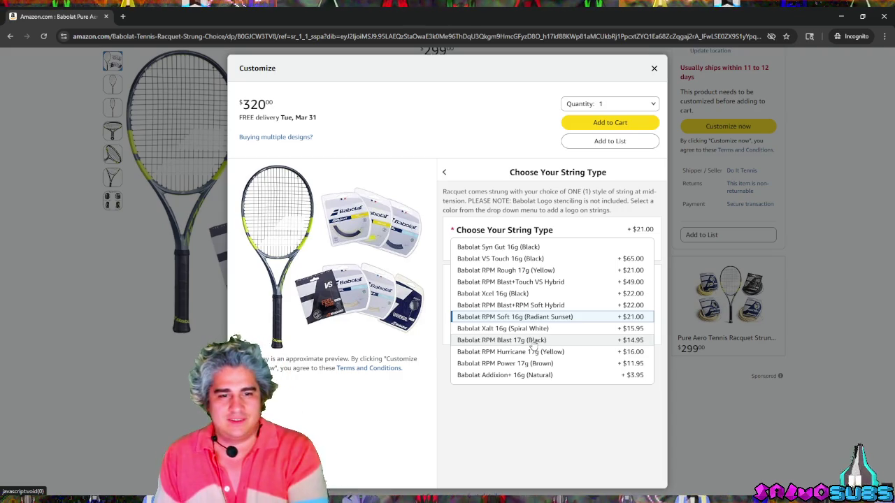
left_click(248, 41)
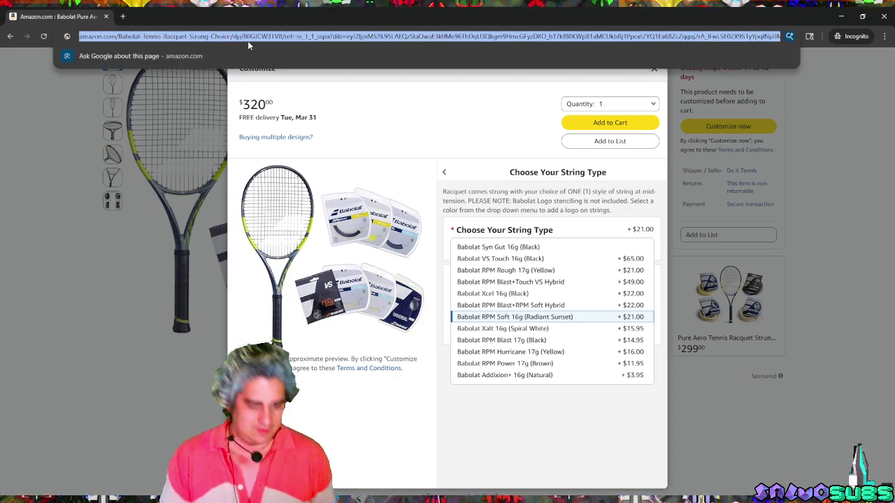
Search Google for 'RPM SOFT VS BLAST' and open the Talk Tennis RPM Soft thread
type("ROmu")
key("BackSpace")
key("BackSpace")
key("BackSpace")
type("PM ")
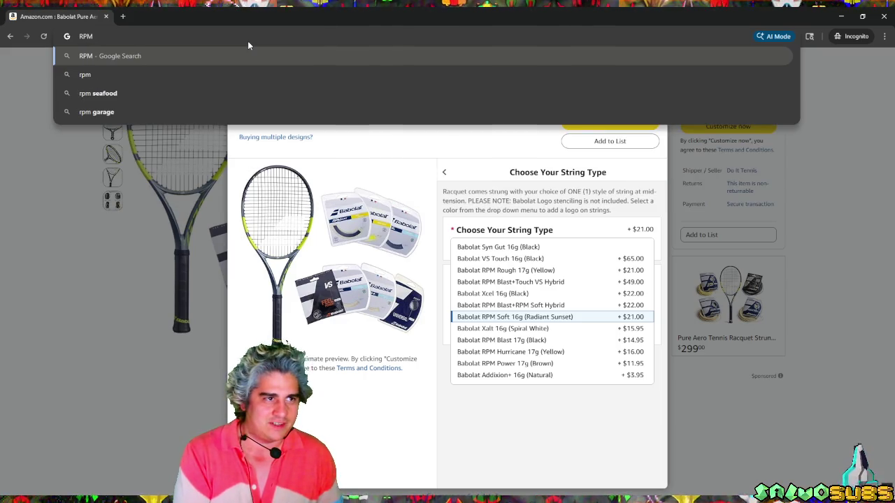
type("SOF")
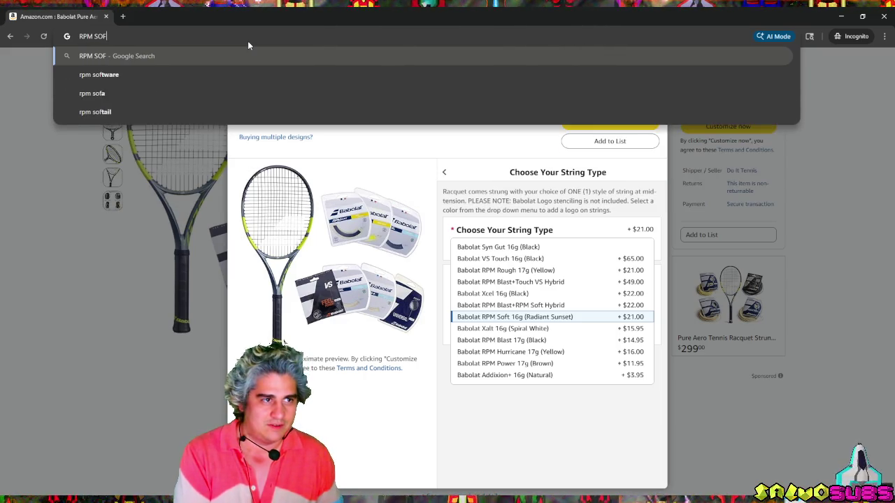
type("T VS BLAST")
key("Return")
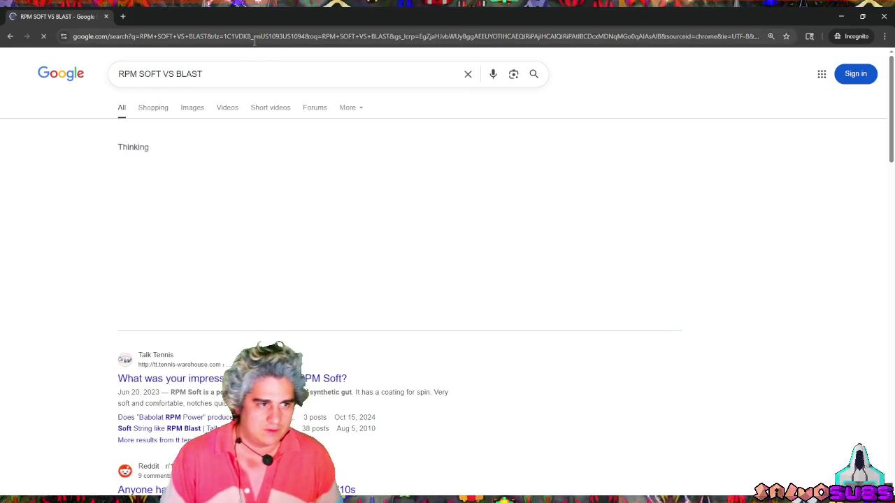
left_click(168, 378)
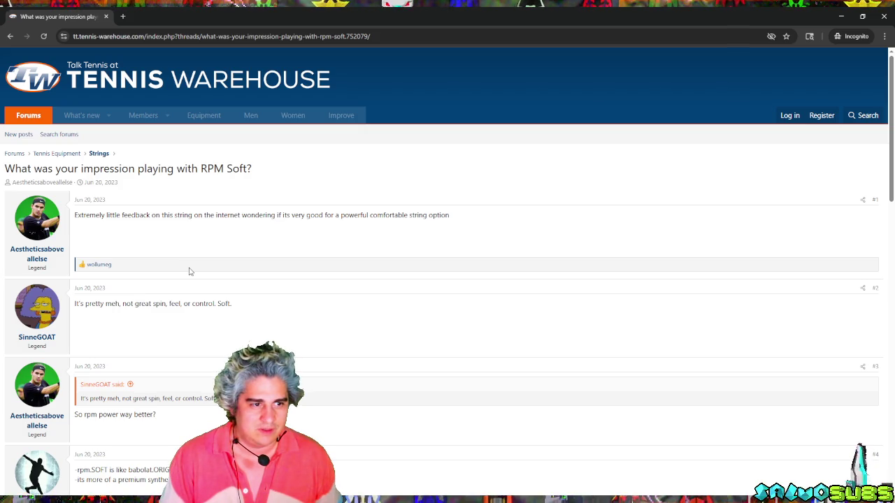
Scroll through the RPM Soft impressions posts to the final replies, then switch to Discord
scroll(211, 339, "down", 2)
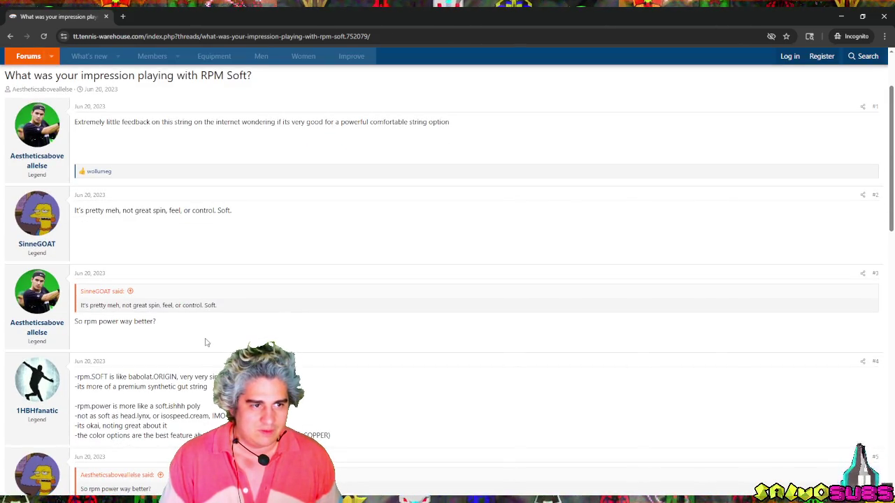
scroll(206, 342, "down", 2)
scroll(206, 341, "down", 6)
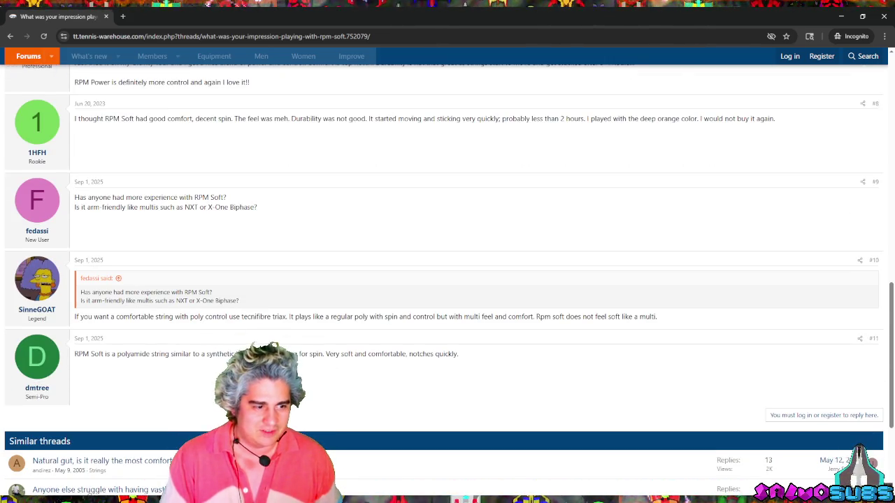
key("alt+Tab")
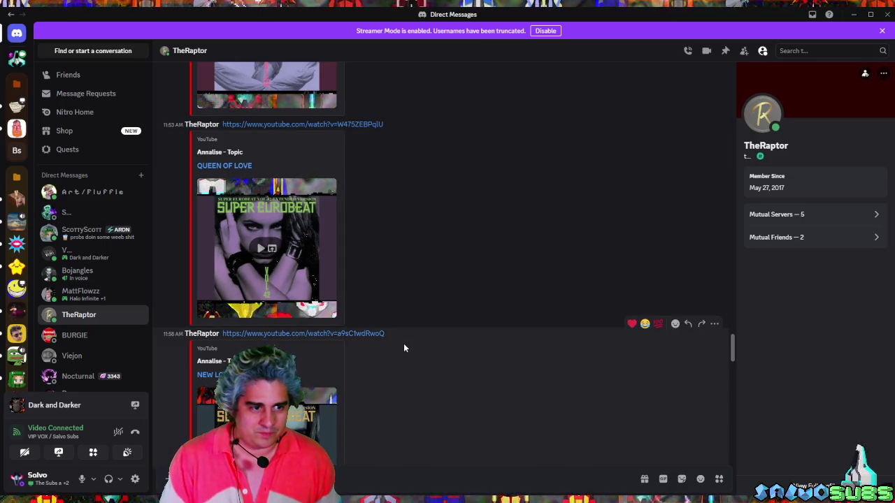
Copy the March 25 MAD DESIRE YouTube link from Discord and return to the forum
scroll(404, 343, "down", 2)
left_click_drag(378, 240, 221, 239)
scroll(313, 326, "down", 2)
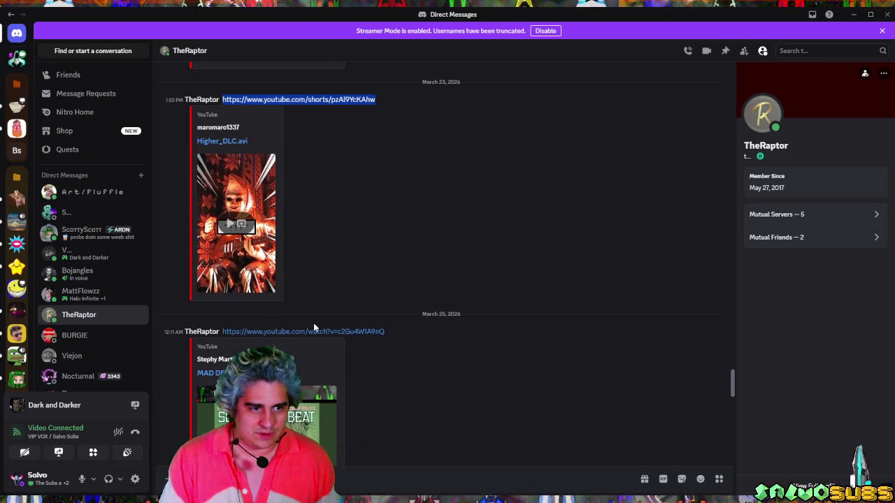
left_click_drag(396, 334, 239, 335)
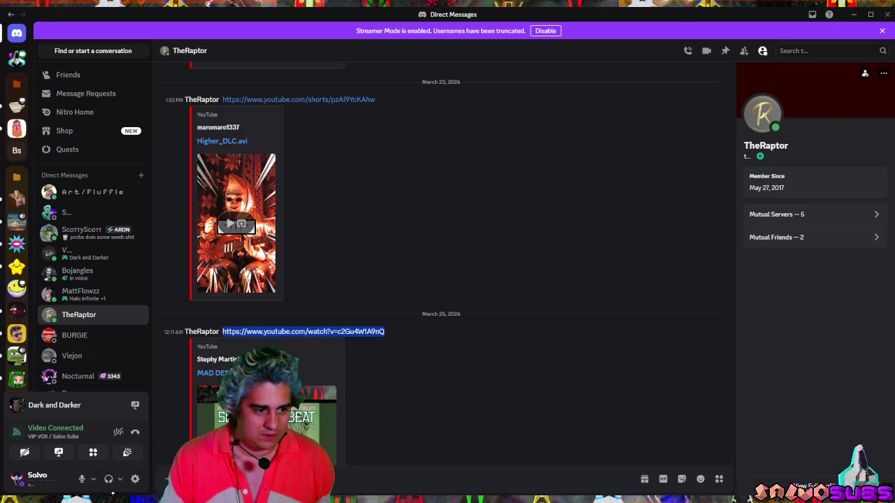
key("alt+Tab")
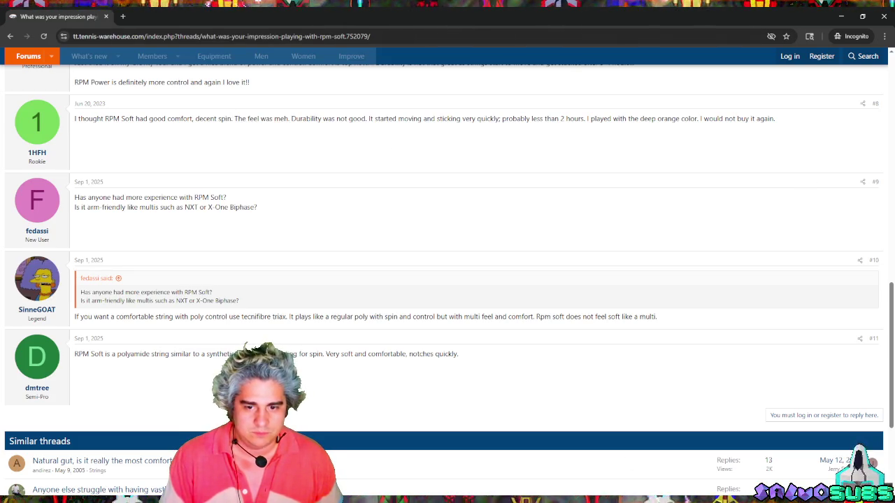
Load the copied MAD DESIRE link in the small YouTube window, then hide it
scroll(448, 265, "down", 1)
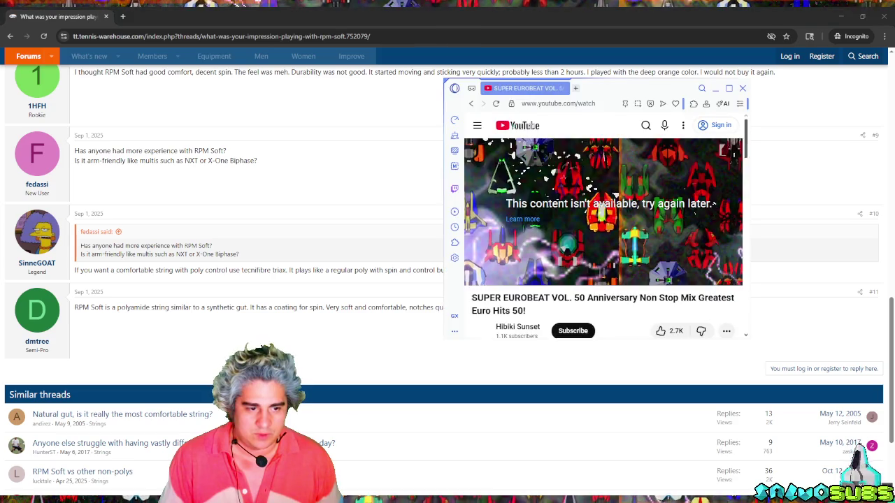
left_click(565, 105)
key("Return")
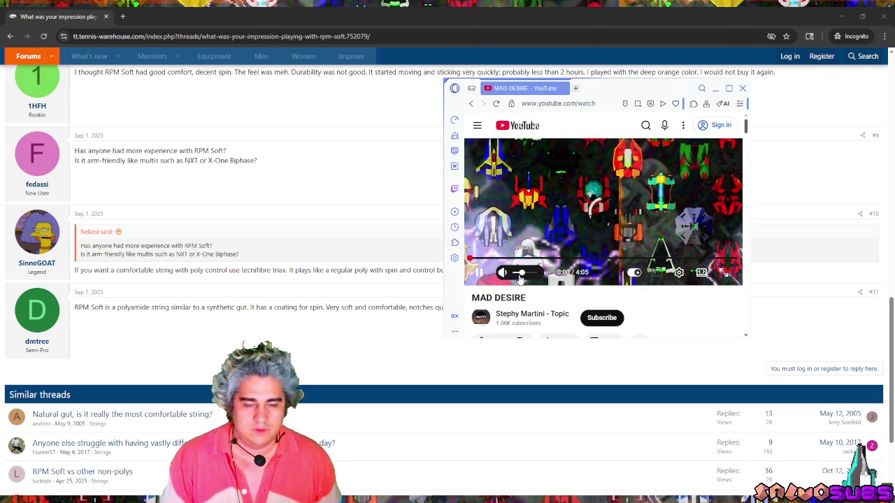
left_click(271, 217)
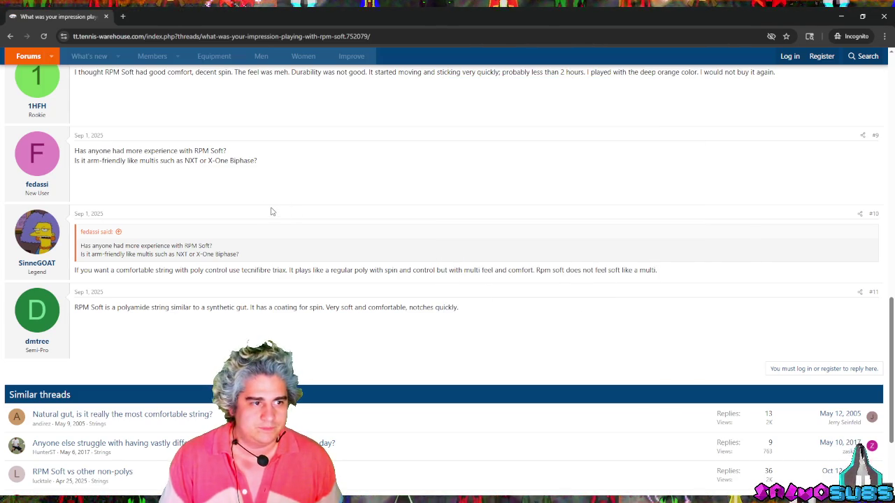
scroll(271, 212, "down", 1)
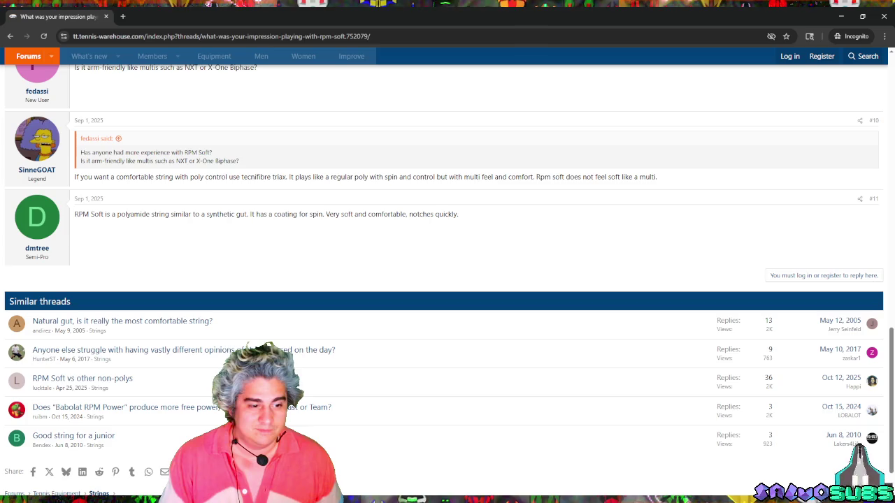
key("alt+Tab")
Reread post #8's RPM Soft durability remarks, then go back to the Google results
scroll(335, 410, "down", 3)
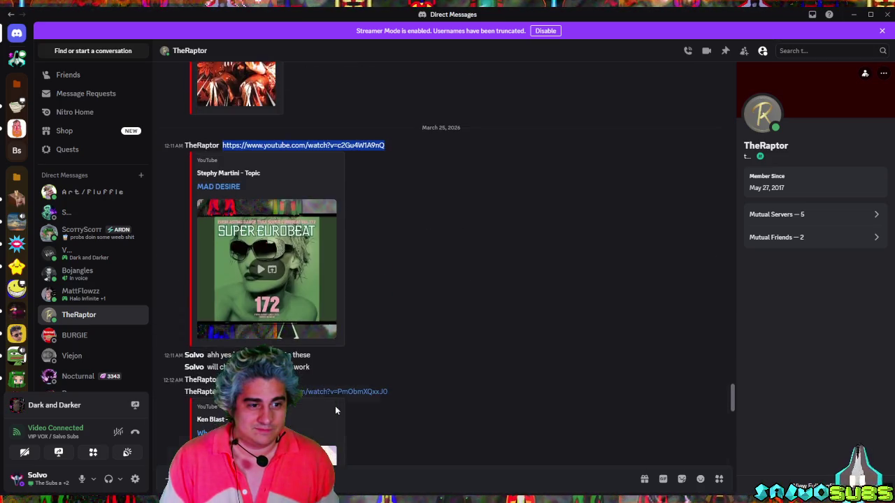
scroll(336, 410, "down", 3)
scroll(353, 358, "up", 4)
scroll(353, 358, "down", 1)
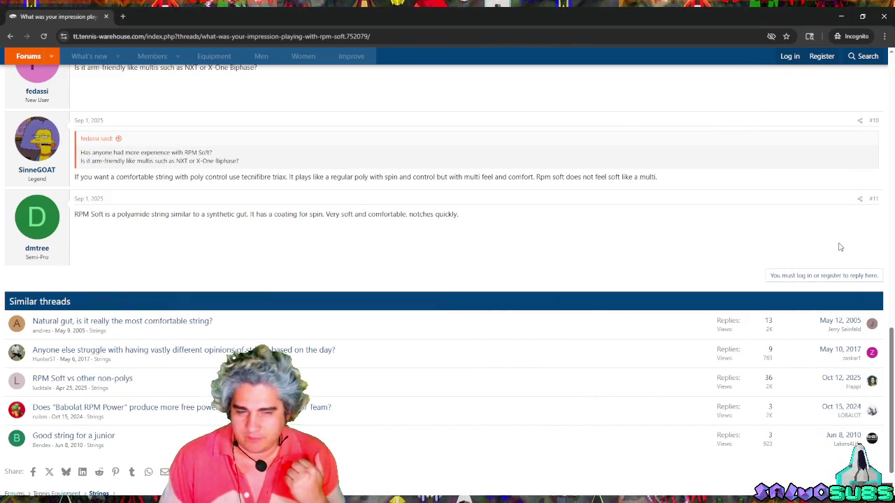
scroll(505, 256, "up", 3)
scroll(316, 235, "up", 3)
mouse_move(287, 261)
left_mouse_down()
mouse_move(423, 260)
mouse_move(452, 270)
mouse_move(679, 258)
left_mouse_up()
left_click(452, 270)
left_click(494, 258)
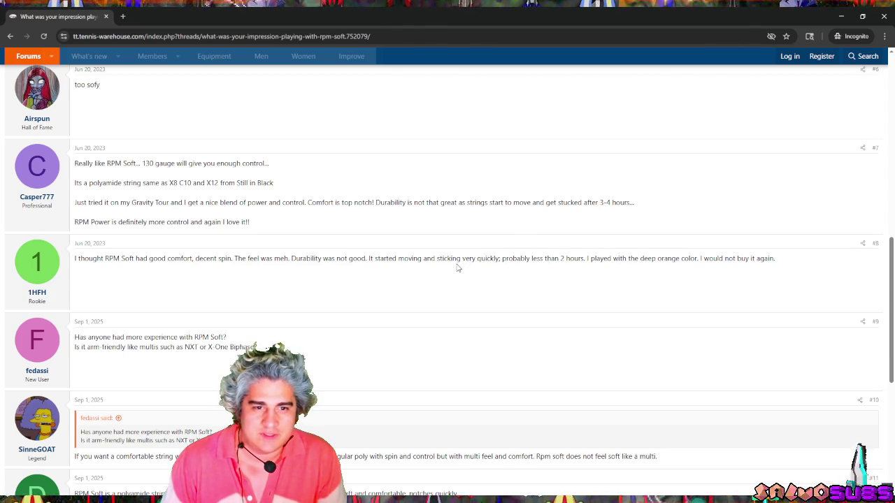
left_click_drag(413, 259, 756, 267)
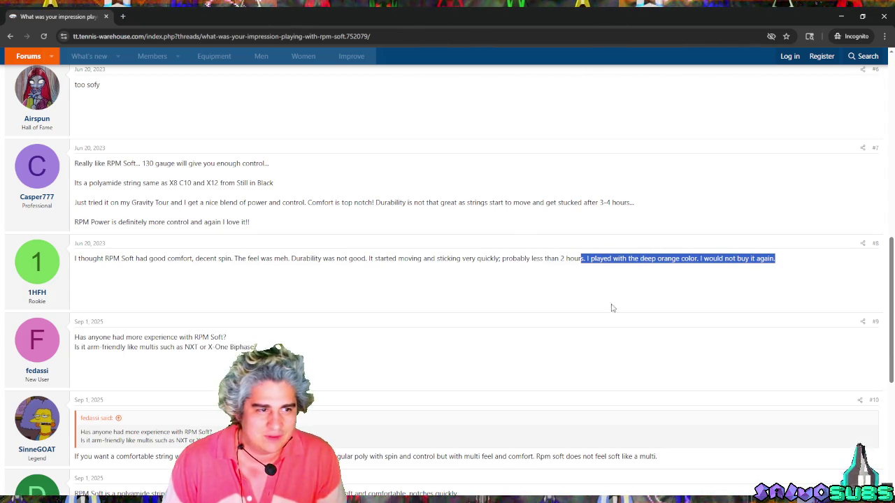
scroll(562, 339, "up", 8)
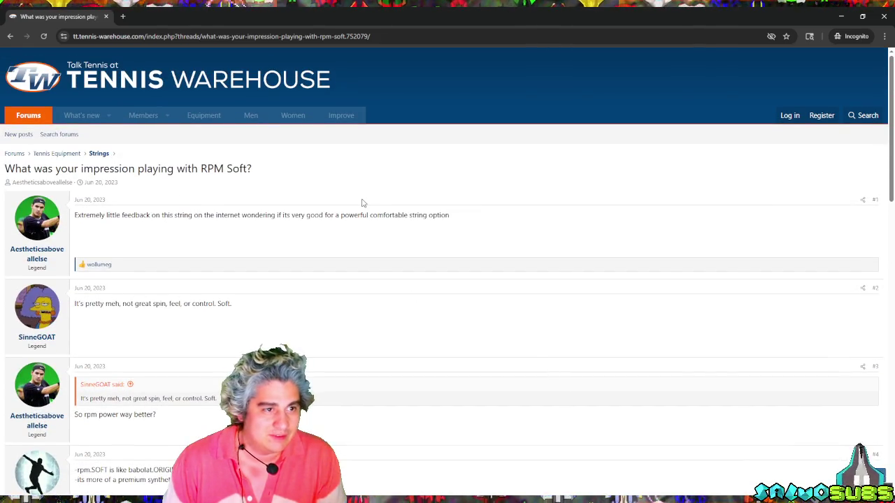
scroll(310, 286, "down", 15)
scroll(704, 140, "up", 3)
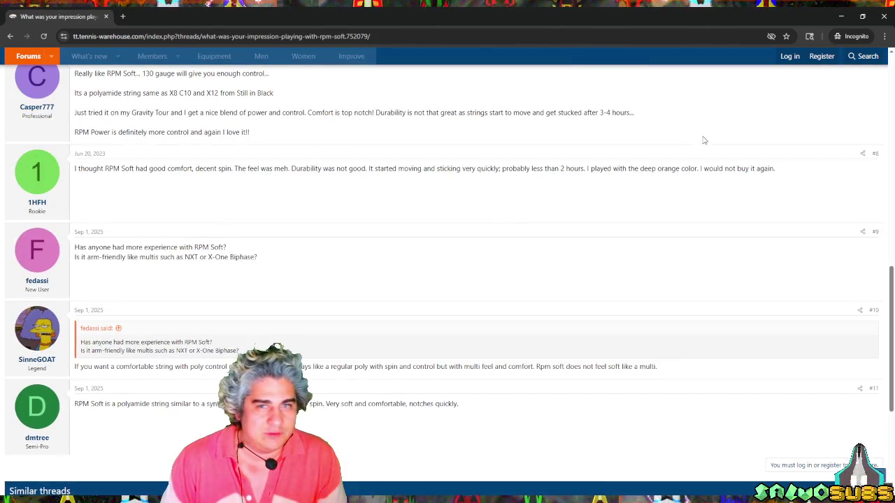
key("alt+Left")
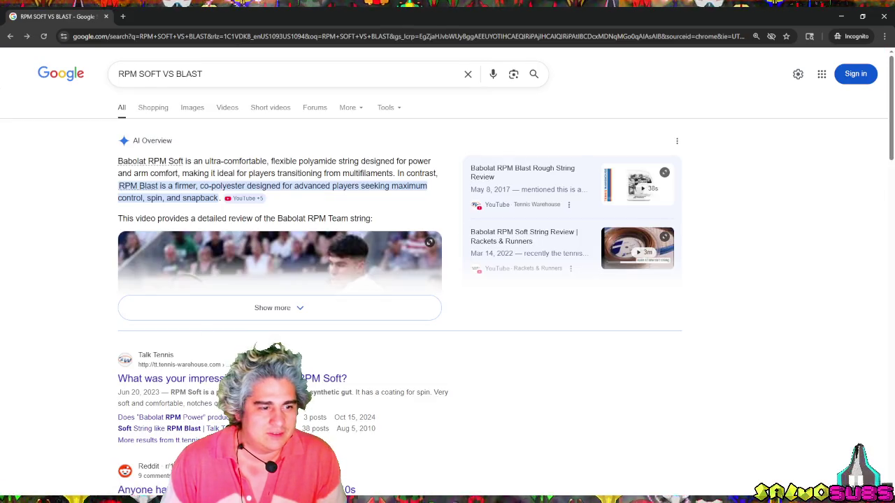
Search Google for just 'RPM BLAST', browse the listings, then return to the RPM SOFT VS BLAST results
scroll(182, 315, "down", 5)
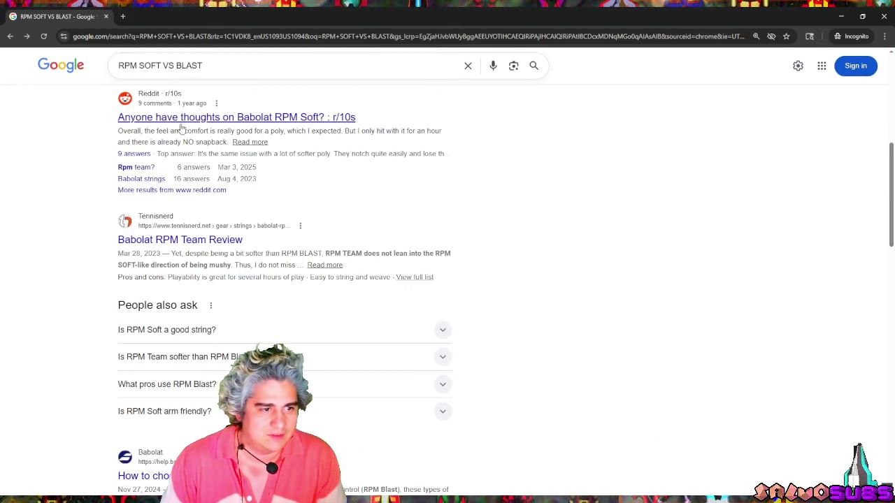
left_click(175, 66)
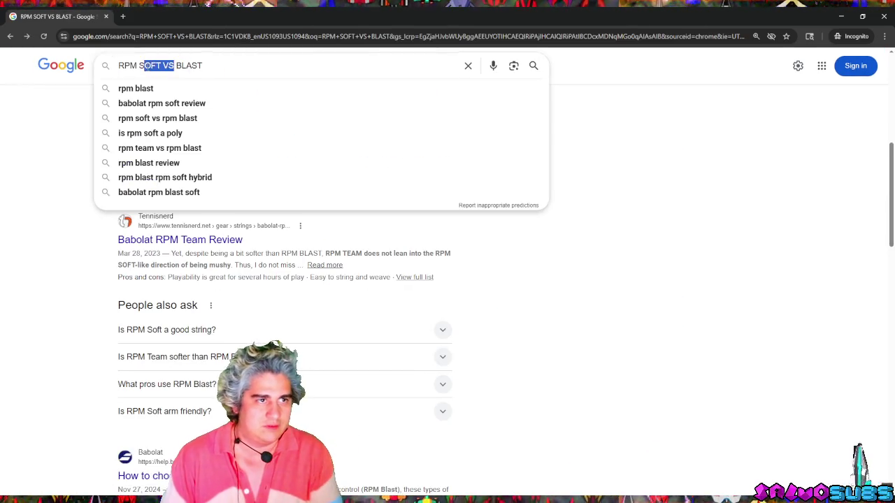
left_click_drag(149, 65, 138, 65)
key("BackSpace")
key("Return")
scroll(207, 275, "down", 2)
scroll(207, 275, "down", 5)
key("alt+Left")
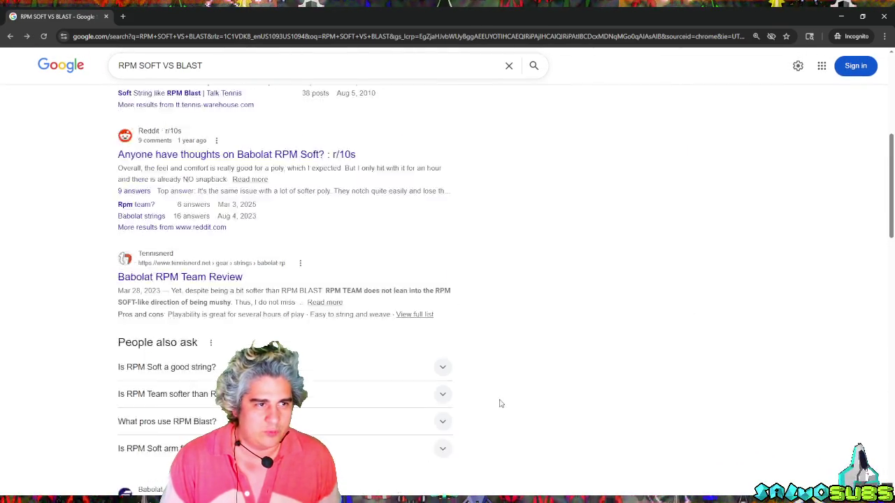
scroll(489, 396, "up", 5)
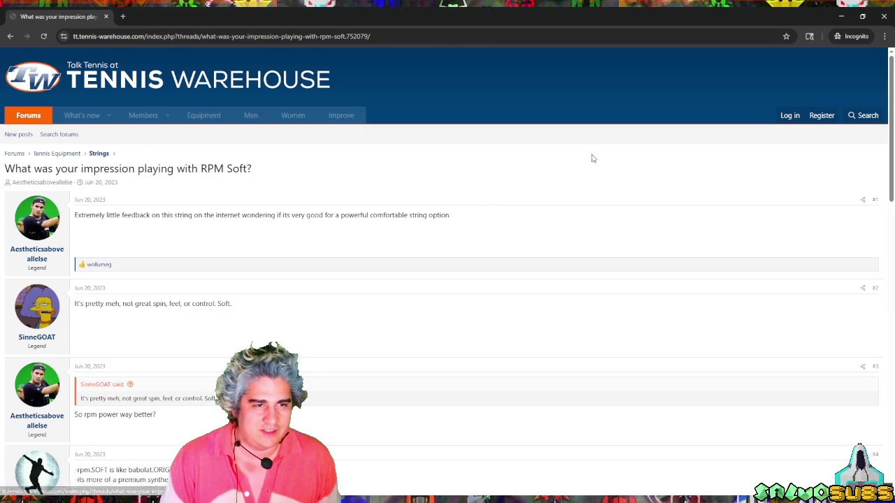
Search the Talk Tennis forum for RPM BLAST and open the 'RPM blast vs RPM blast Power' thread
left_click(858, 119)
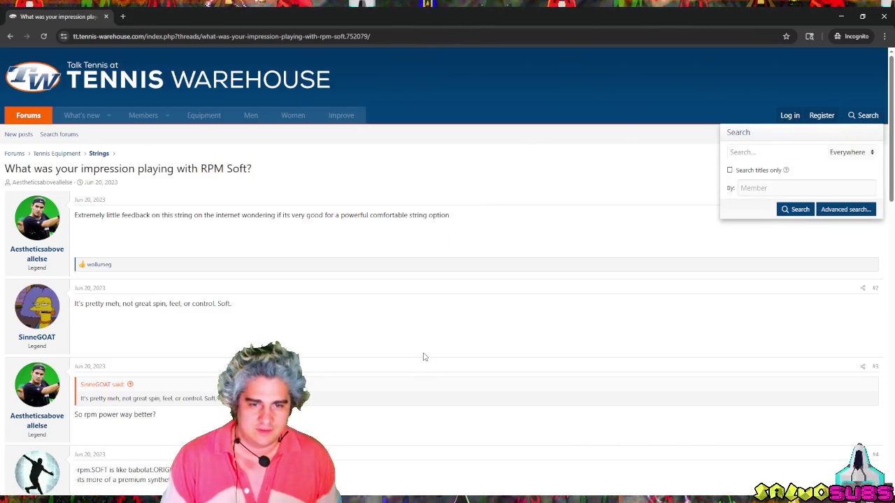
key("alt+Tab")
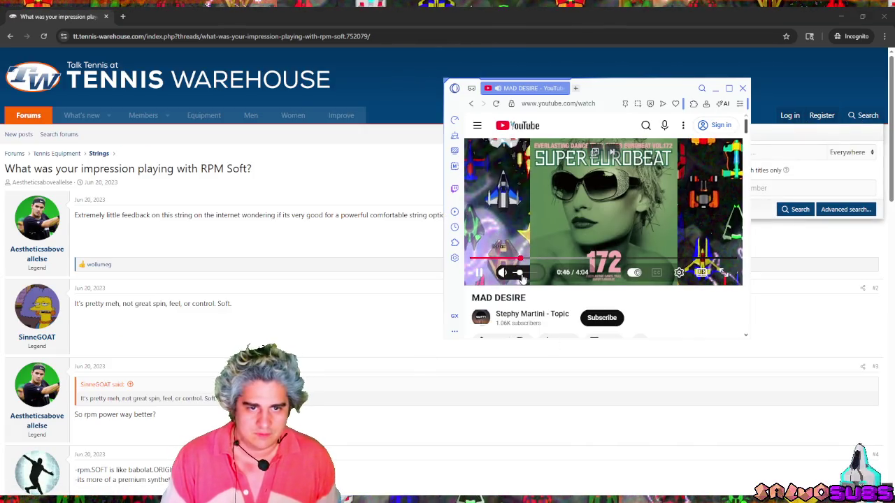
left_click(392, 230)
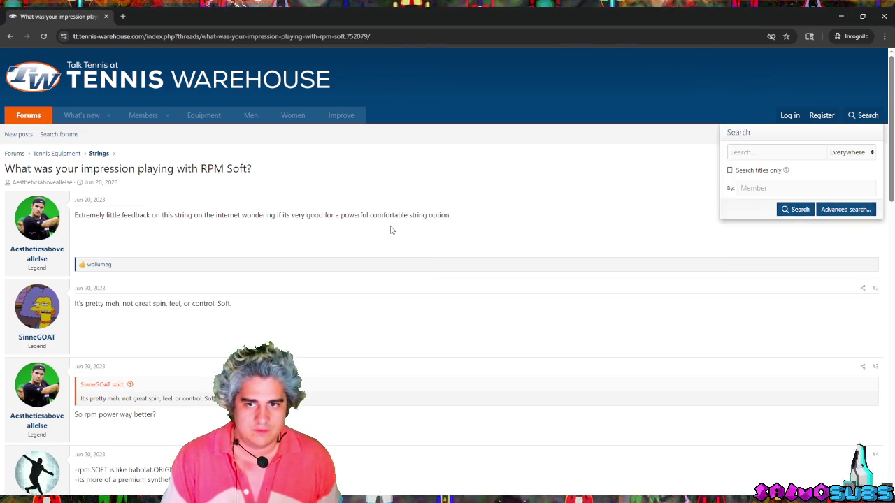
left_click(841, 121)
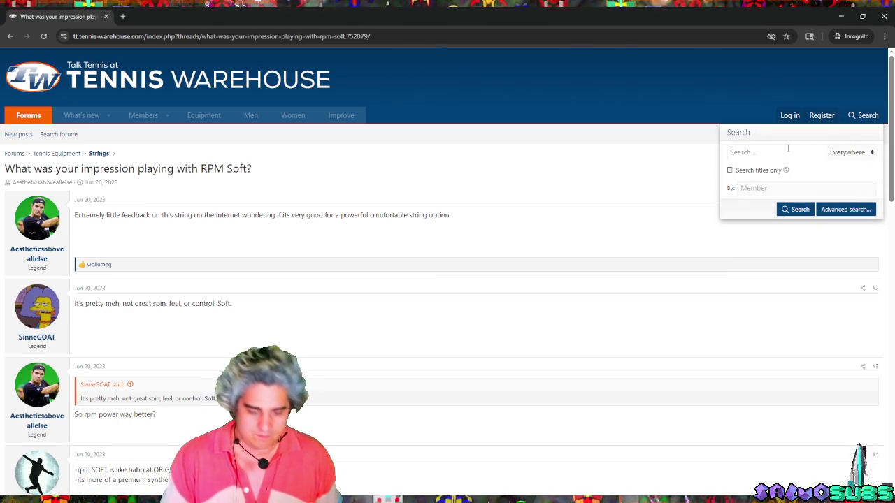
type("RPM BLAST")
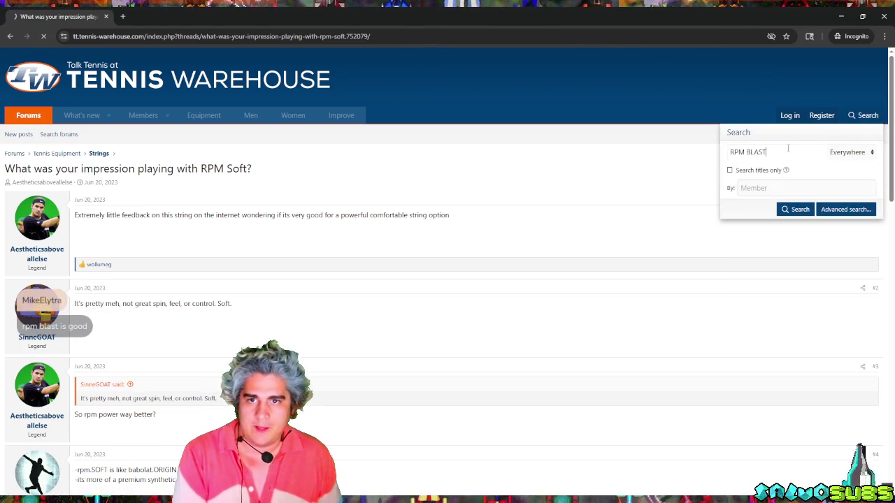
key("alt+Tab")
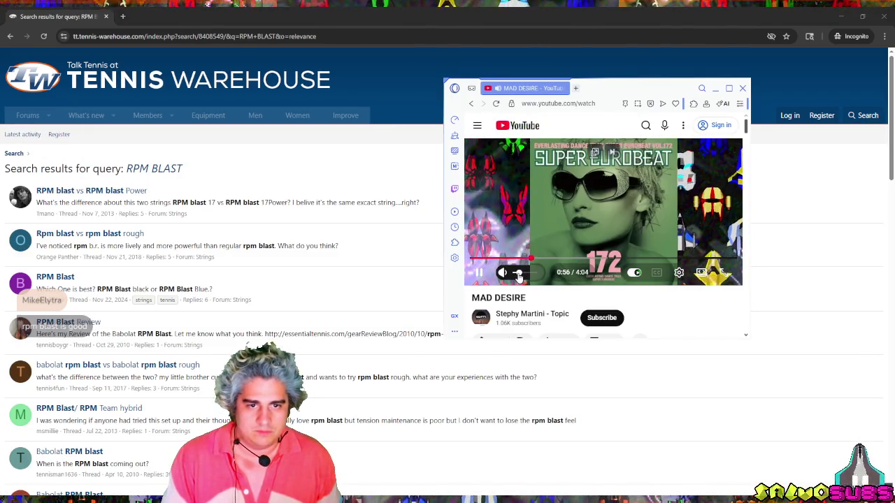
key("alt+Tab")
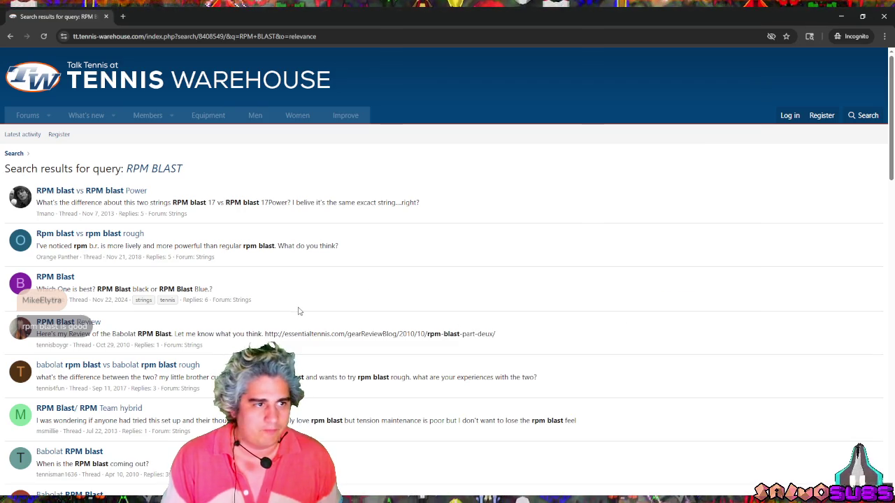
left_click(97, 199)
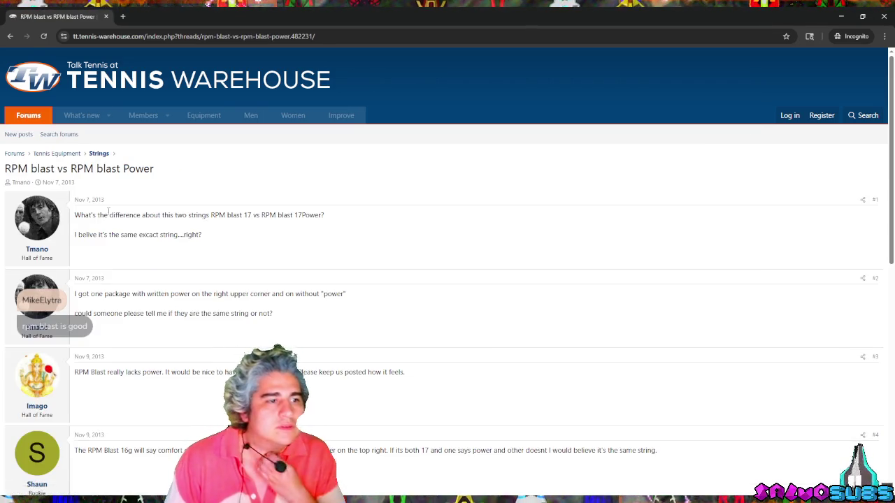
Skim the RPM Blast Power thread, then open and read the 'RPM Blast Tension' thread
scroll(159, 280, "down", 2)
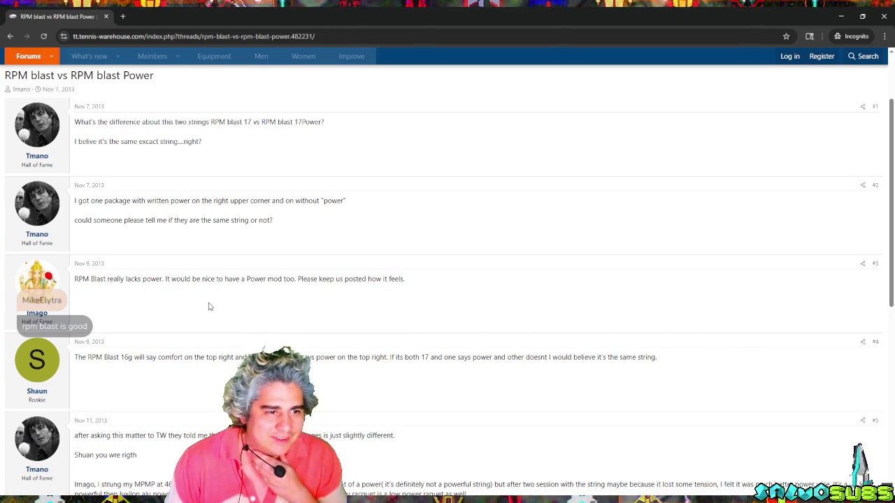
scroll(208, 306, "down", 2)
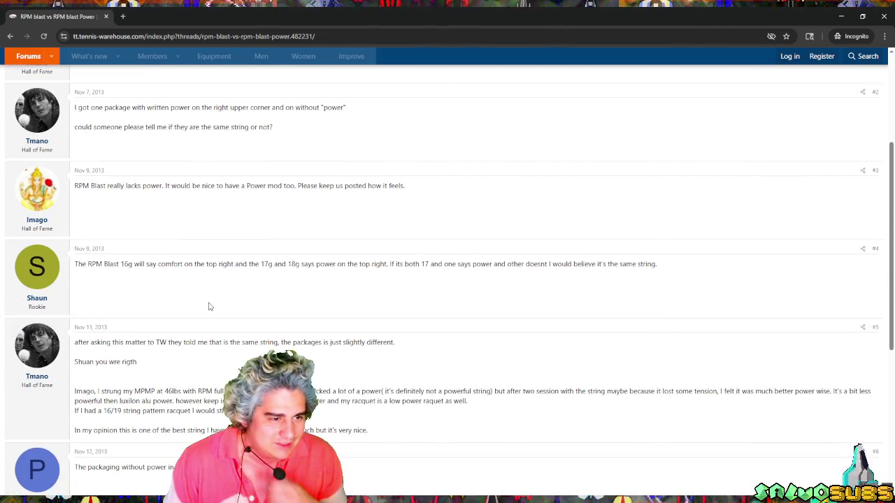
scroll(209, 307, "down", 4)
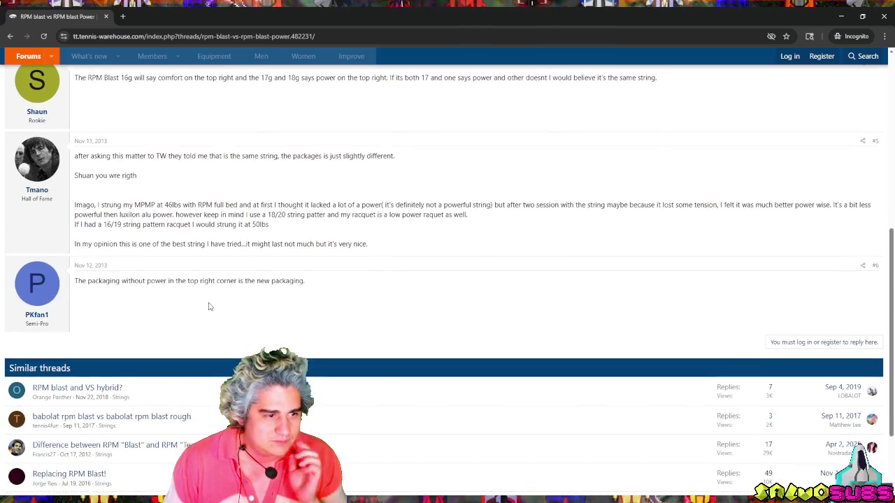
scroll(208, 307, "up", 5)
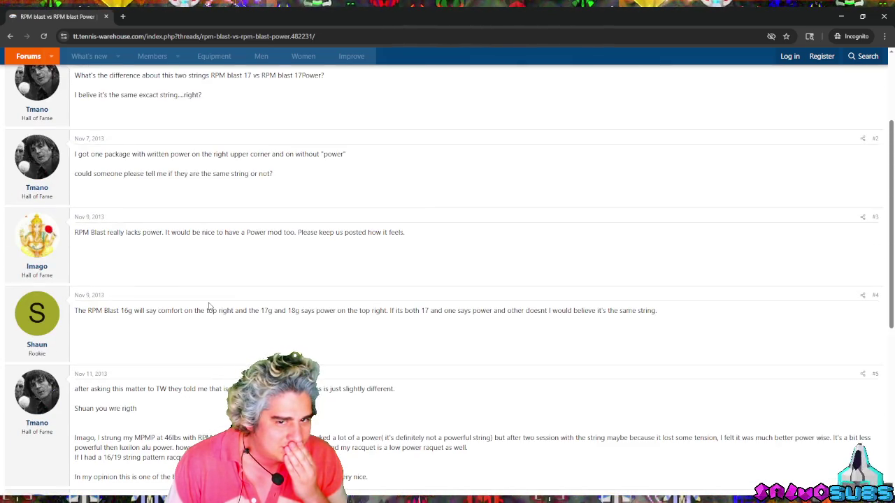
key("alt+Left")
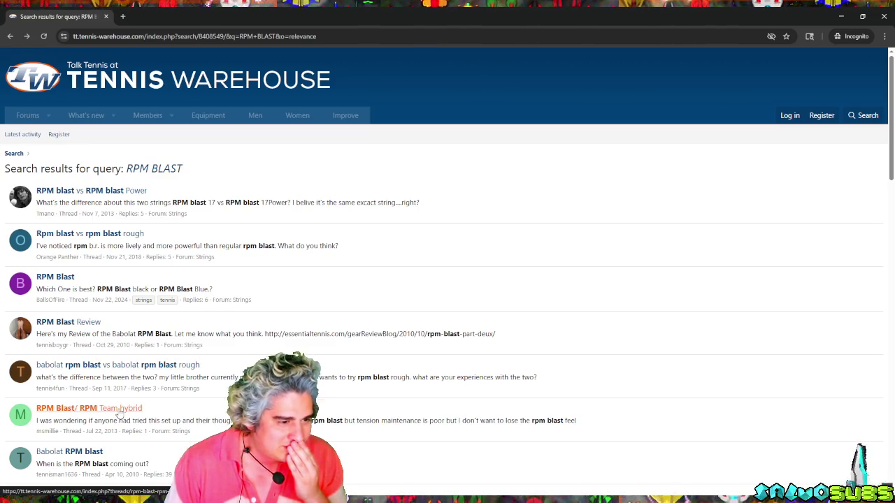
scroll(122, 402, "down", 2)
scroll(103, 354, "down", 1)
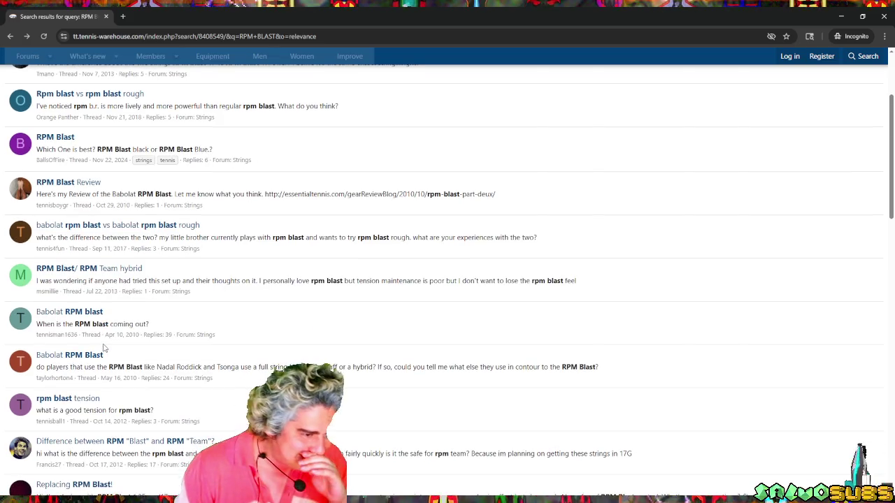
scroll(115, 349, "down", 3)
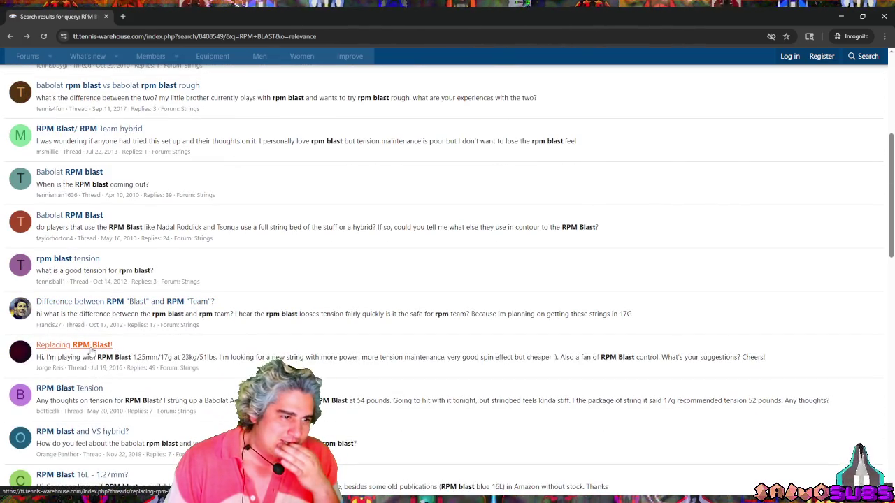
left_click(88, 389)
scroll(154, 375, "down", 5)
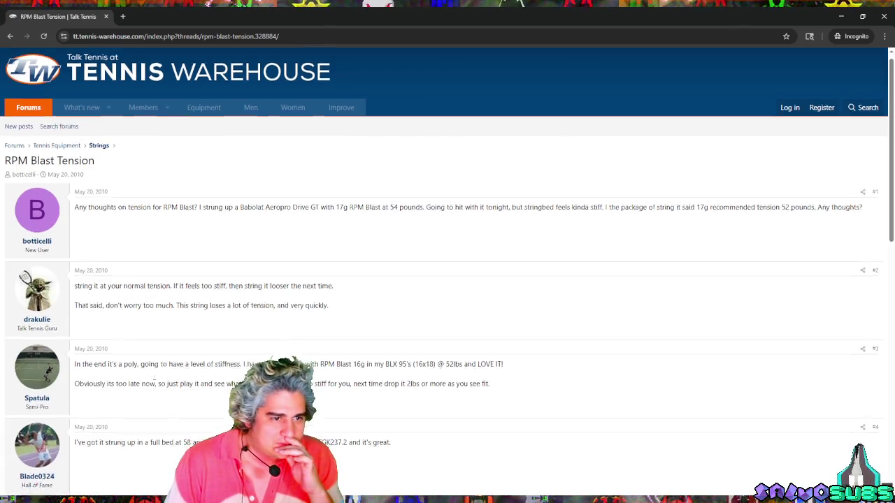
scroll(154, 375, "down", 3)
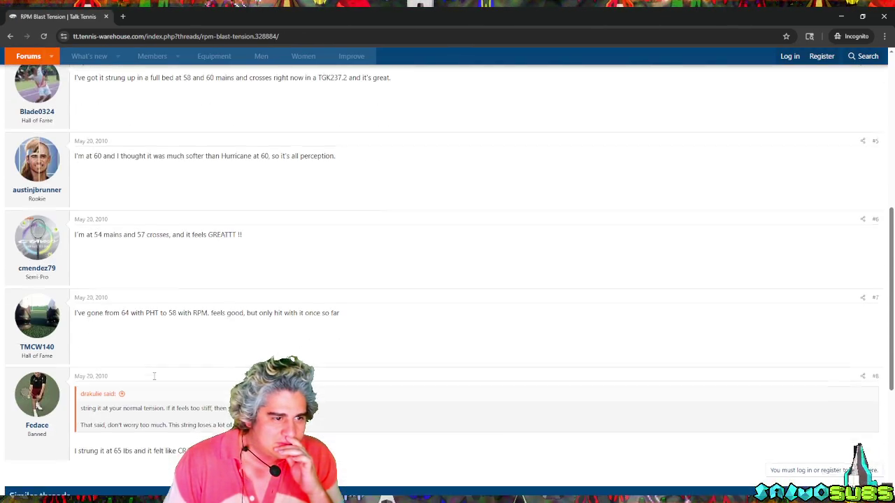
scroll(154, 381, "down", 3)
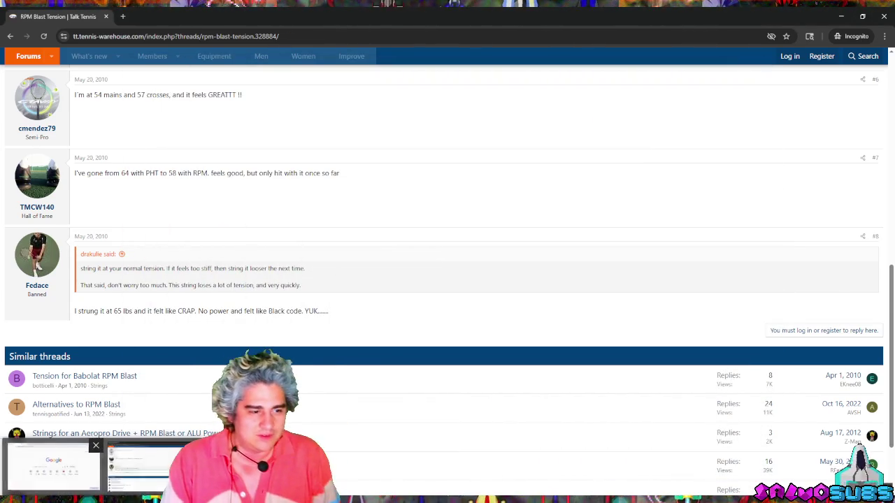
Close the incognito forum window, minimize Chrome and bring the Unity editor forward
key("ctrl+n")
key("ctrl+w")
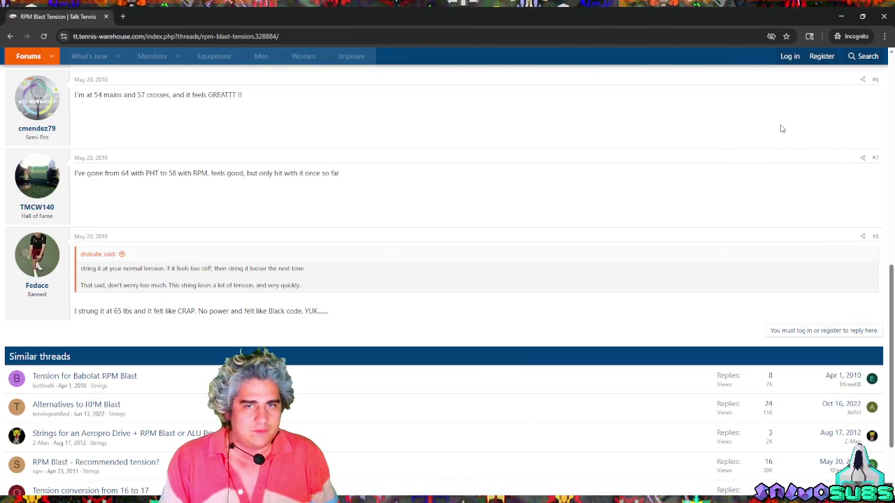
left_click(875, 12)
left_click_drag(432, 103, 412, 102)
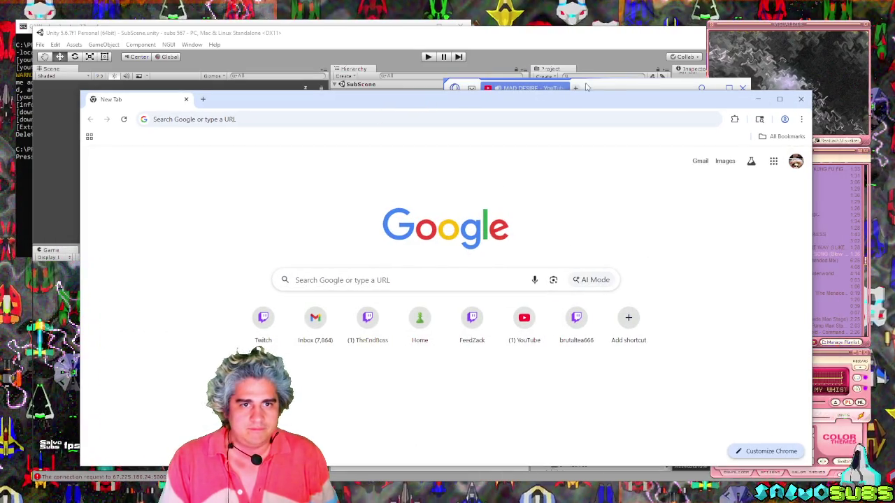
left_click(532, 87)
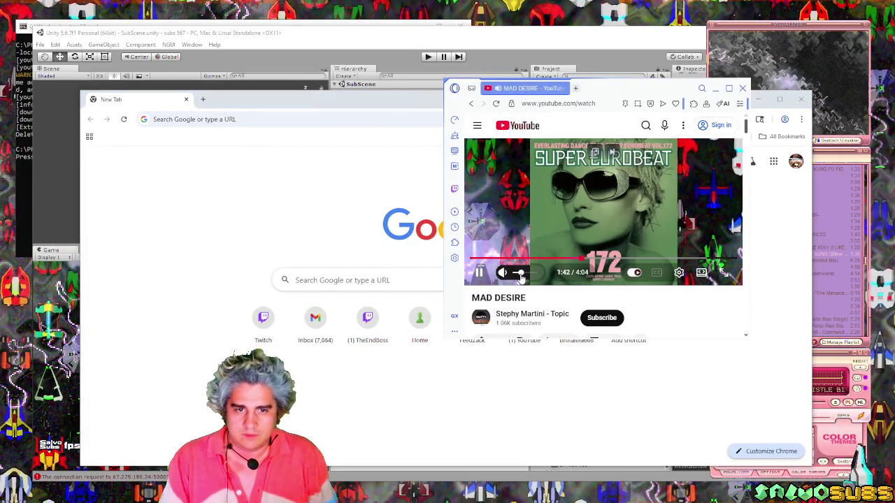
left_click(427, 182)
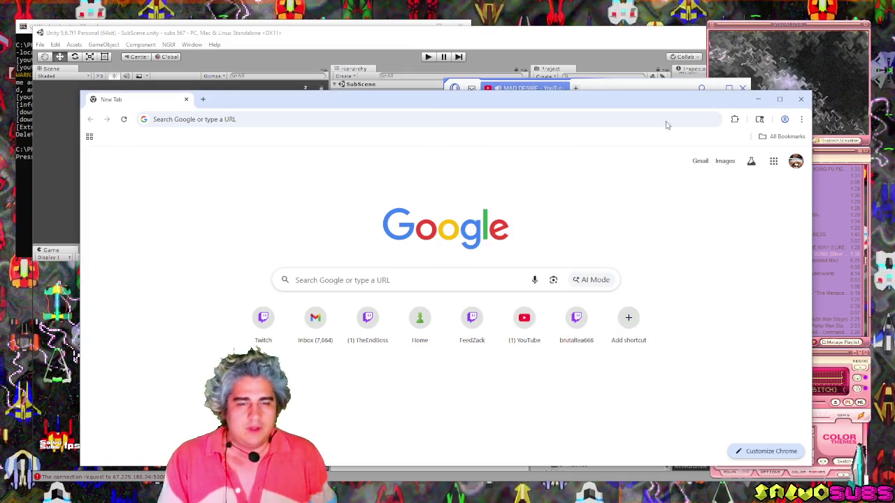
left_click(759, 99)
left_click(645, 348)
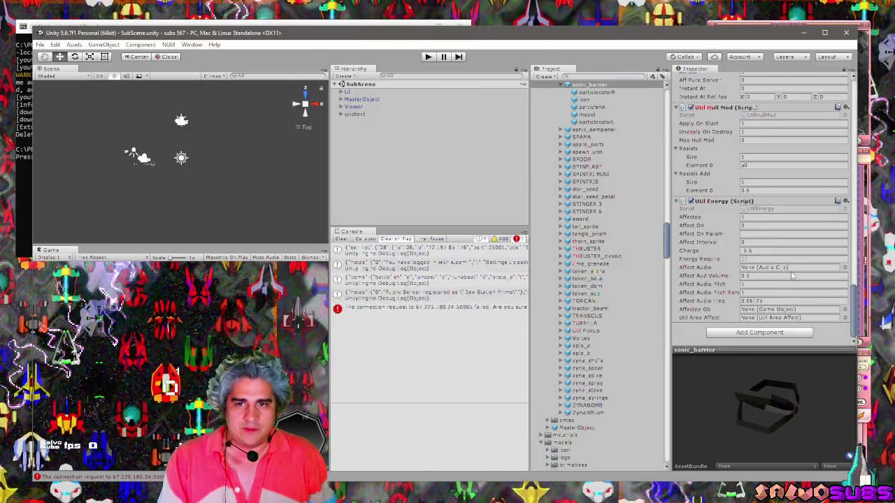
Scroll sonic_barrier's Inspector to Util Hull Mod and set Resists Add Element 0 to 0.65
scroll(853, 306, "up", 1)
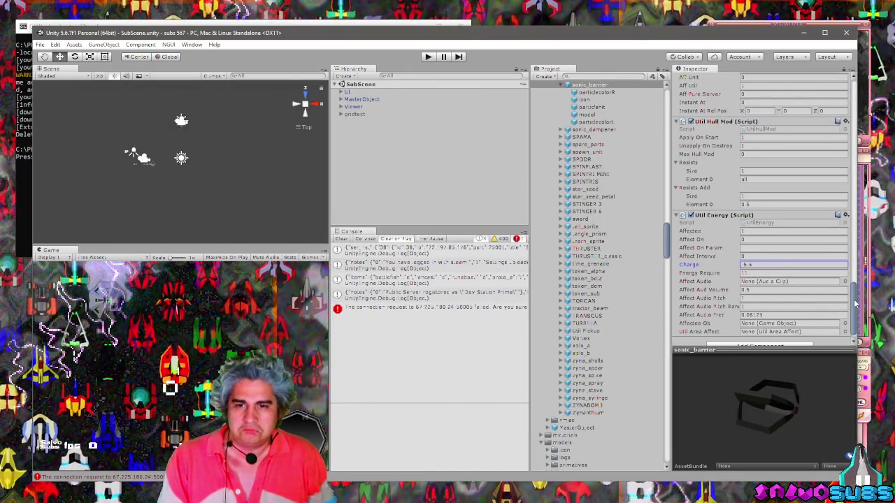
mouse_move(854, 306)
left_mouse_down()
mouse_move(864, 231)
mouse_move(857, 110)
left_mouse_up()
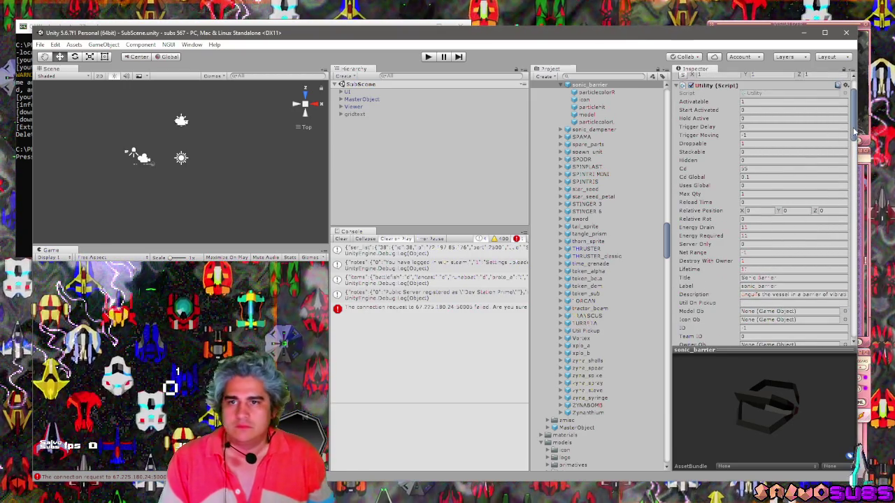
left_click_drag(855, 131, 839, 338)
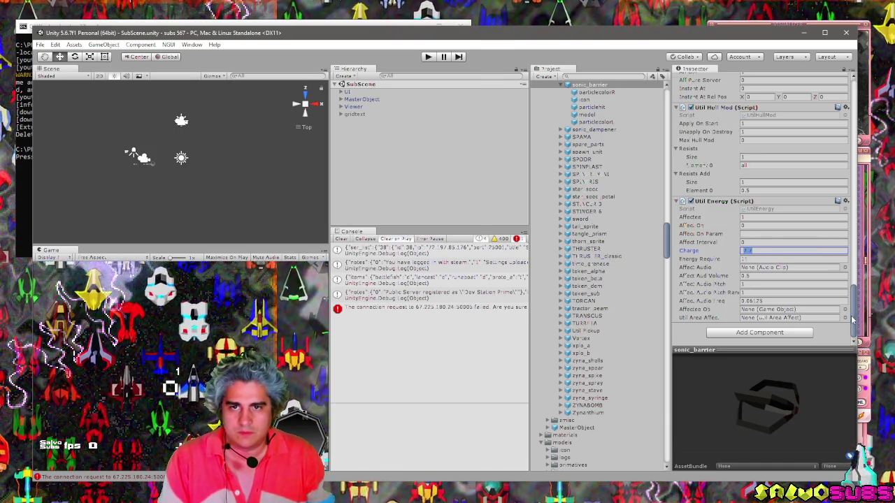
left_click(755, 191)
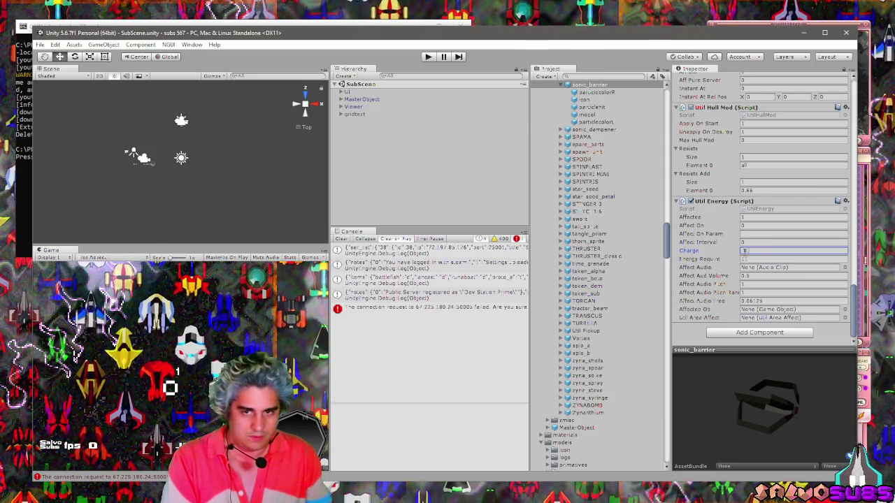
mouse_move(854, 311)
left_mouse_down()
mouse_move(865, 123)
mouse_move(851, 324)
left_mouse_up()
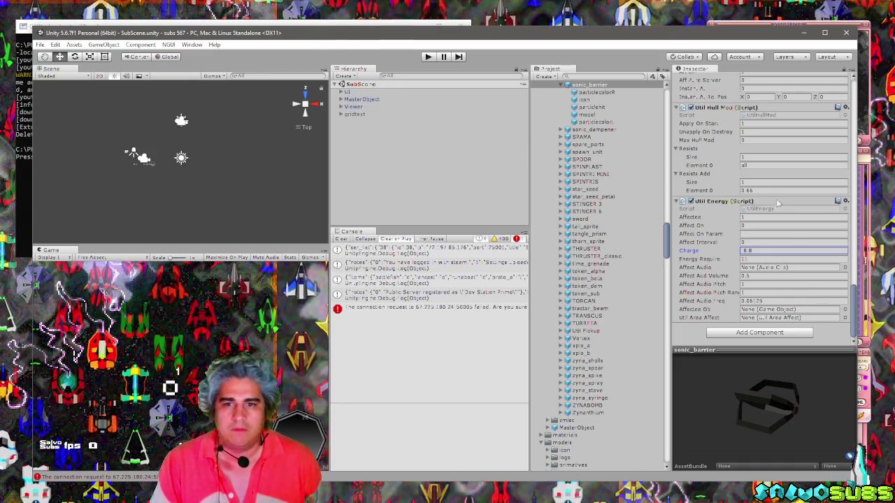
Confirm the 8.8 Charge on sonic_barrier's Util Energy and move to Resists Add Element 0
left_click(754, 191)
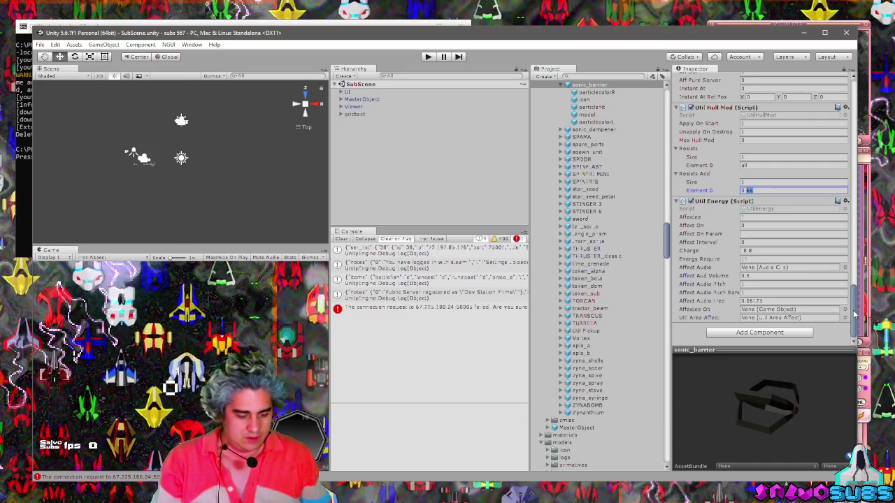
scroll(854, 313, "up", 10)
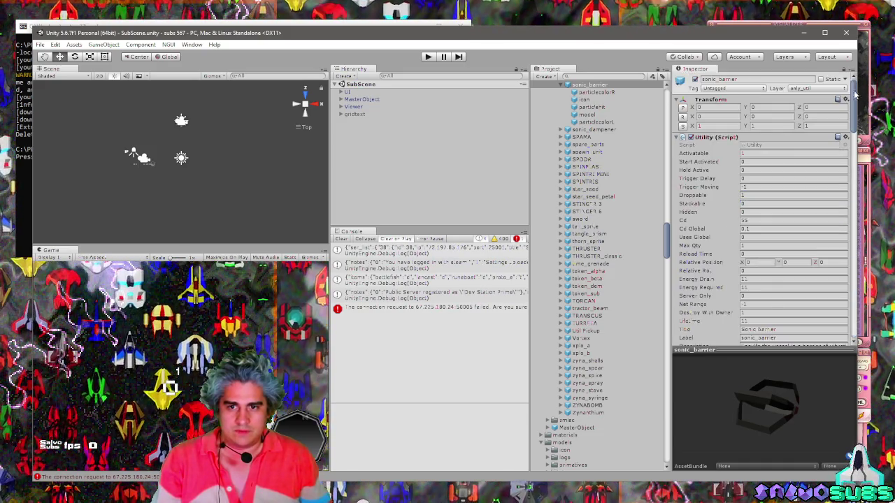
Try the values 5.6 and 3.5 in sonic_barrier's Inspector fields
type("5.6")
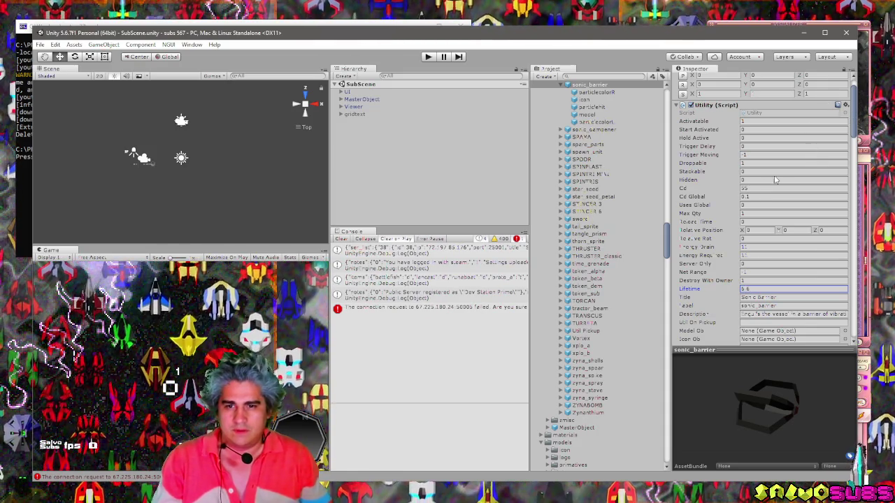
mouse_move(854, 121)
left_mouse_down()
mouse_move(855, 137)
mouse_move(853, 127)
left_mouse_up()
type("3.5")
left_click_drag(854, 129, 851, 318)
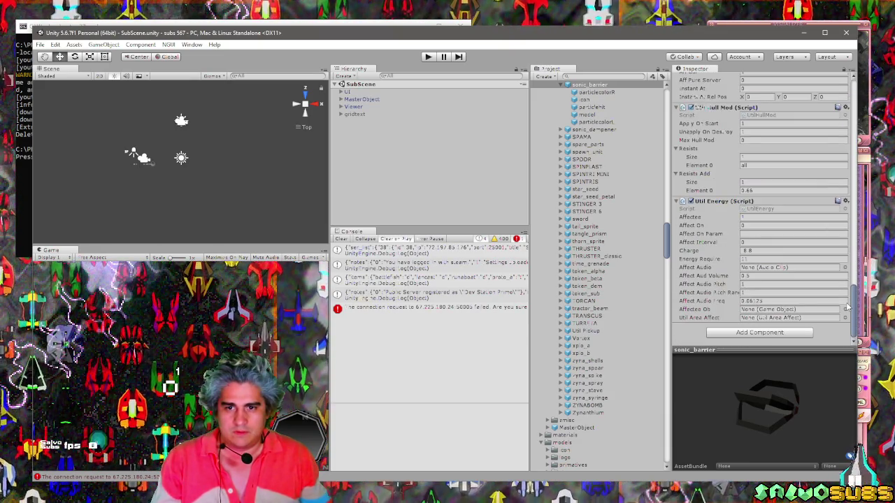
Enter 3.5 as Charge and 0.66 in Resists Add Element 0, then switch windows
left_click(745, 251)
type("3.5")
mouse_move(853, 317)
left_mouse_down()
mouse_move(853, 232)
mouse_move(853, 301)
mouse_move(847, 277)
left_mouse_up()
scroll(763, 259, "down", 10)
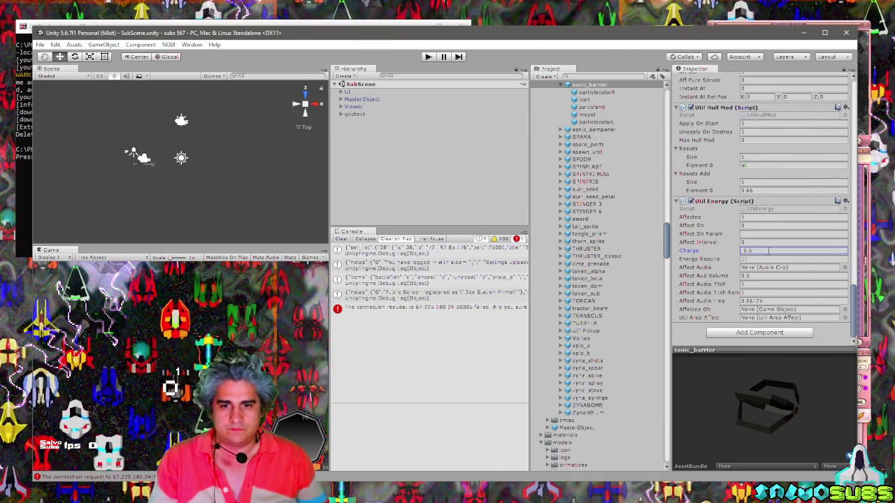
left_click(748, 191)
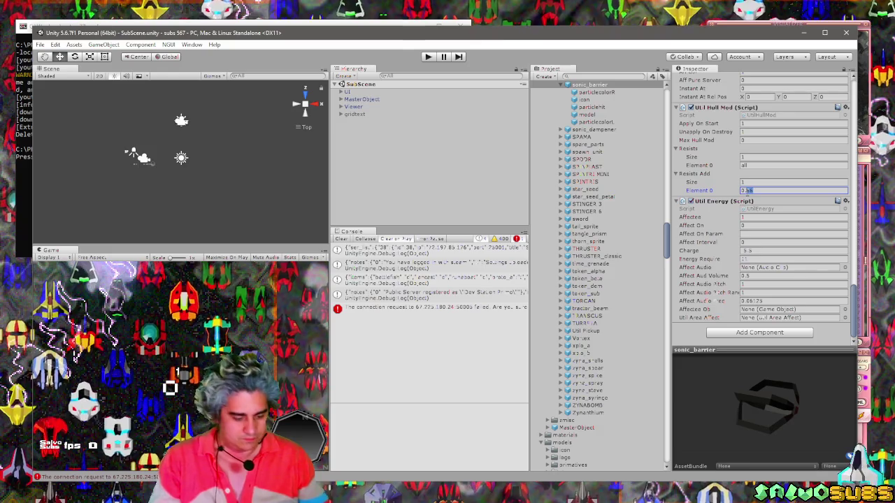
type("0.80.66")
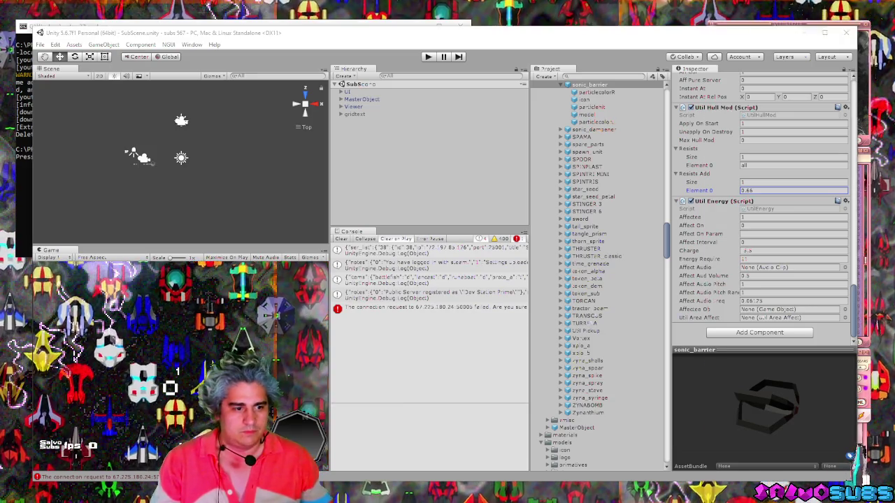
key("alt+Tab")
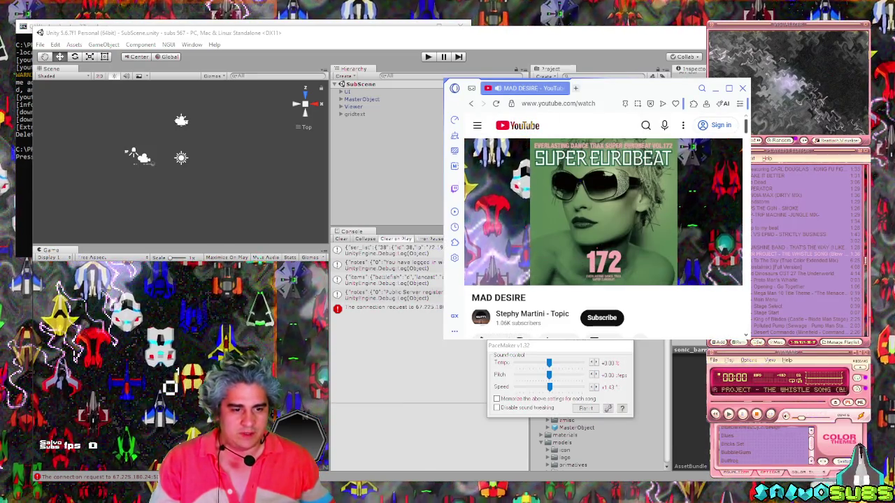
Copy the When The Sun Goes Down YouTube link from Discord and load it in the browser
key("alt+Tab")
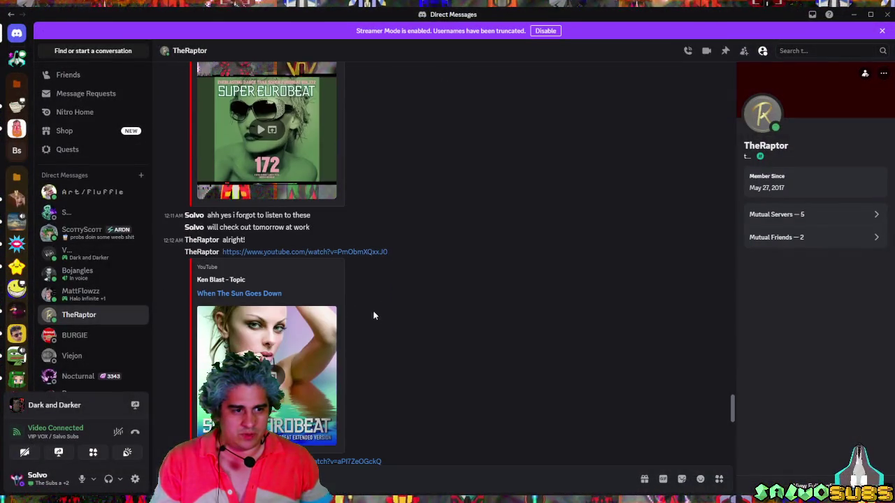
left_click_drag(391, 253, 222, 257)
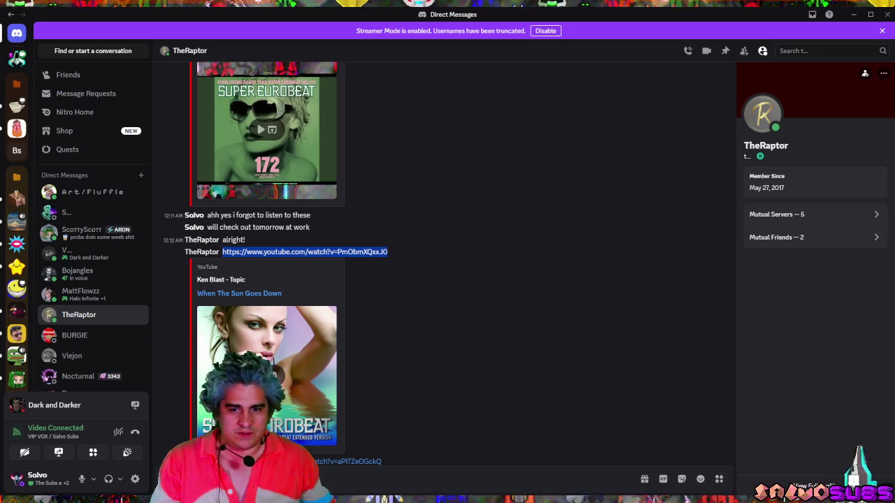
left_click(272, 129)
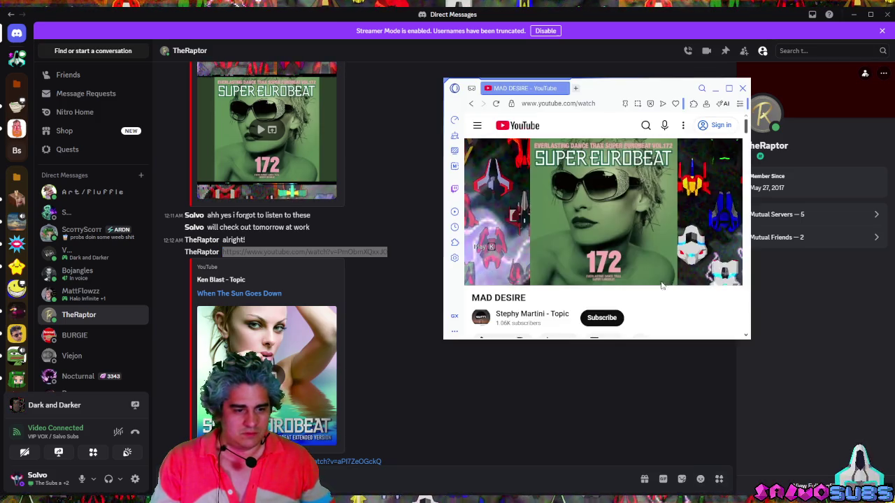
left_click(583, 105)
key("ctrl+v")
key("Return")
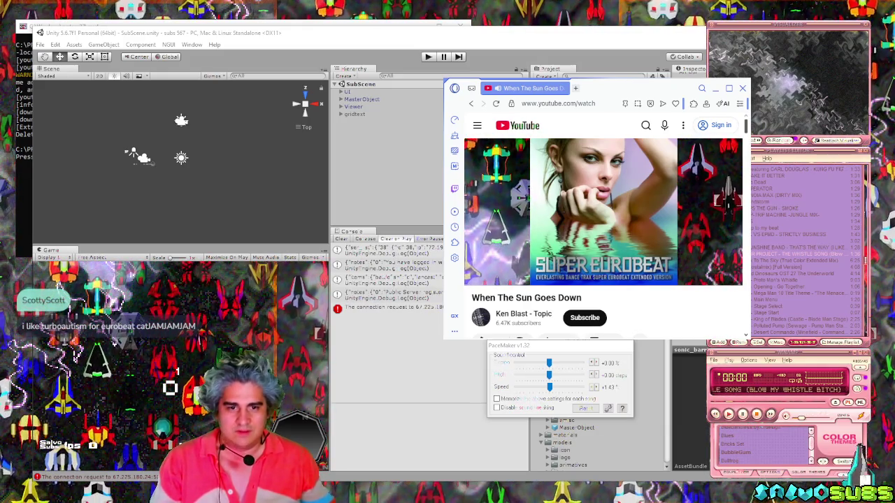
Search Google for 'turboautism for eurobeat' in a new tab
left_click(576, 88)
type("turboautism for eurobea")
key("Return")
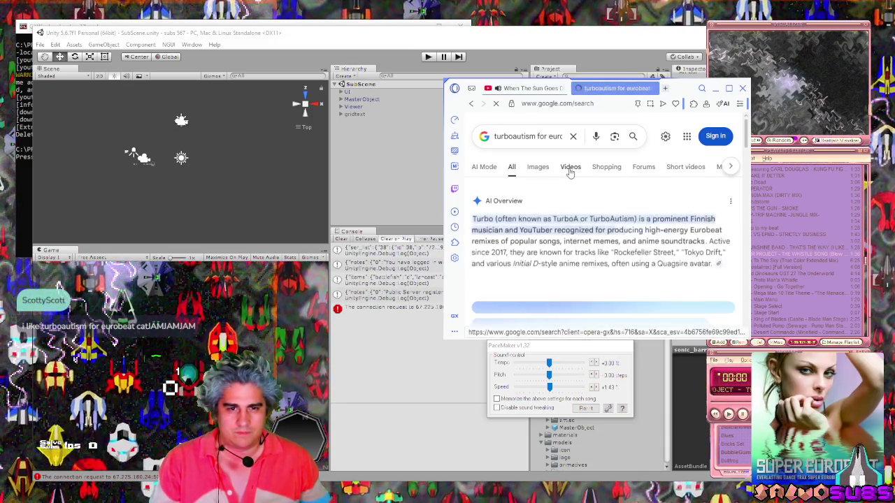
Browse the video results for the TurboAutism search, then close the search tab and return to Unity
left_click(572, 168)
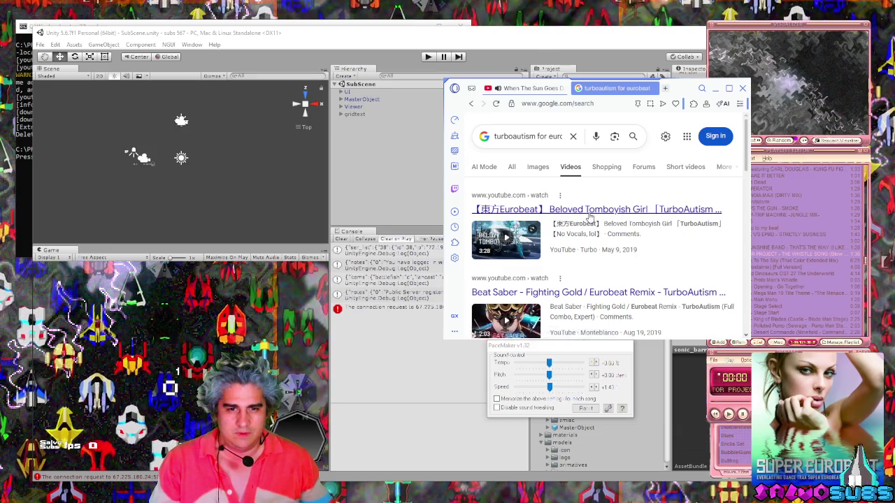
scroll(586, 218, "down", 2)
scroll(584, 239, "down", 3)
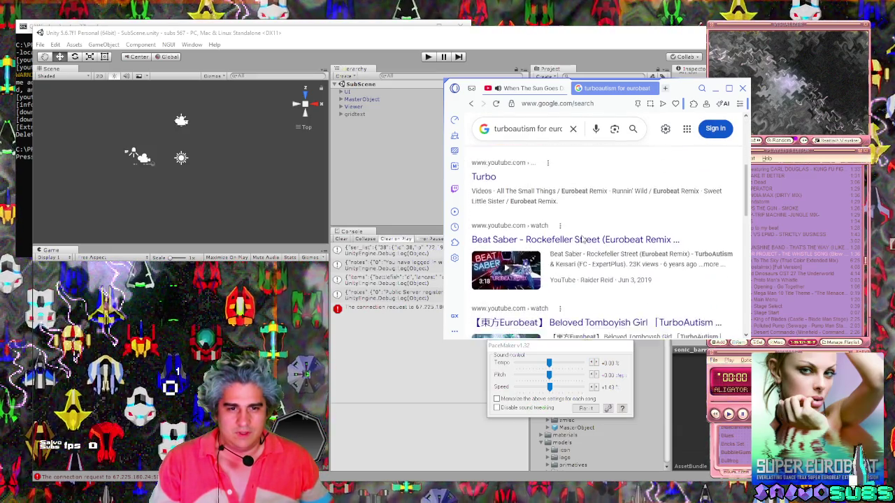
key("alt+Left")
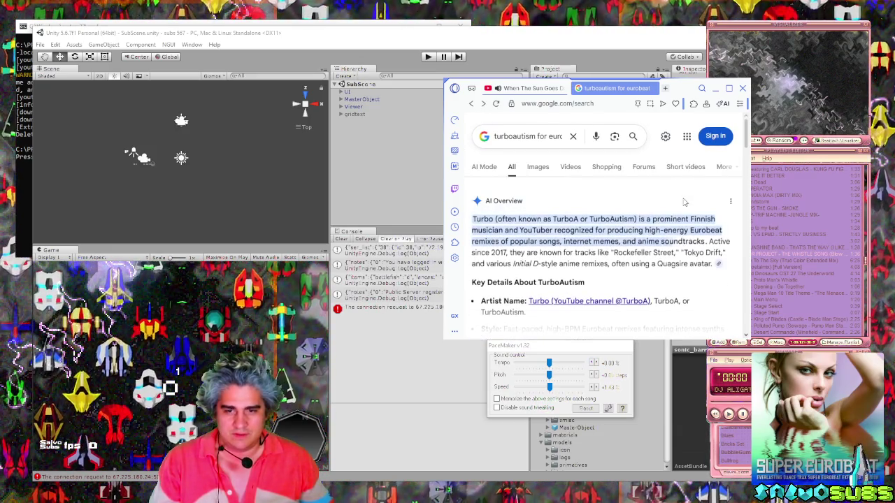
middle_click(608, 90)
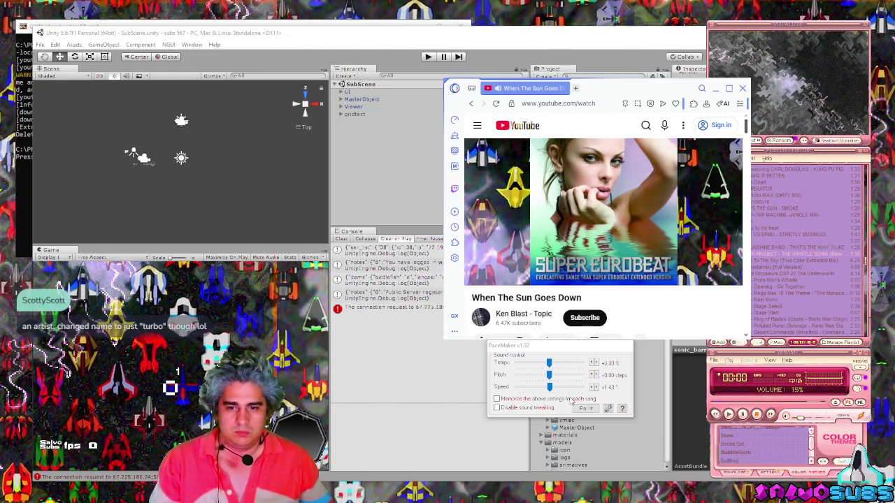
left_click(455, 390)
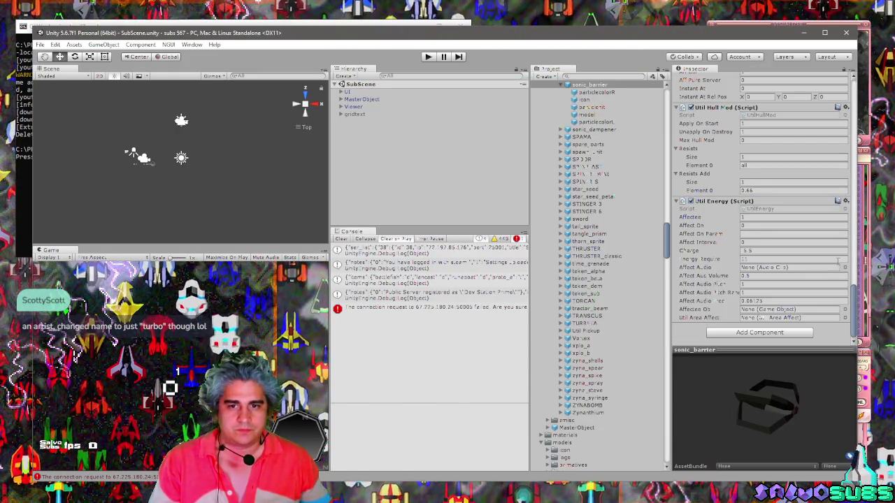
Lower sonic_barrier's Resists Add Element 0 to 0.55
scroll(854, 308, "up", 1)
scroll(854, 308, "down", 1)
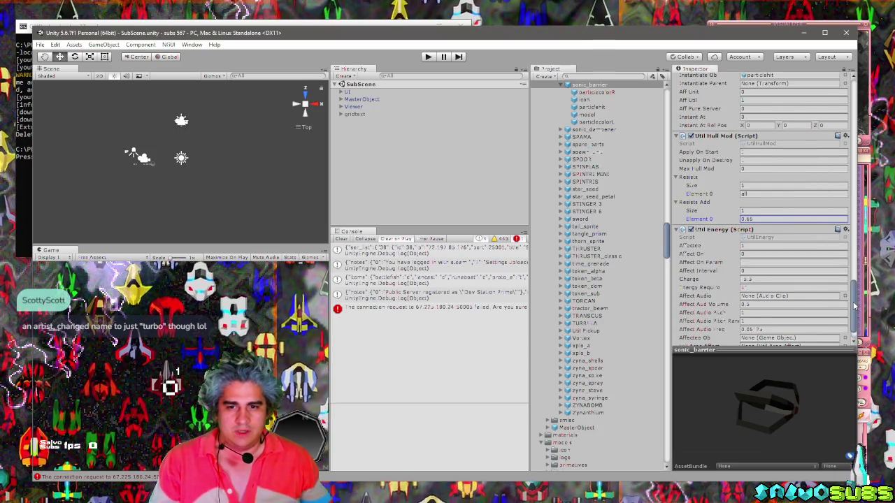
left_click(750, 263)
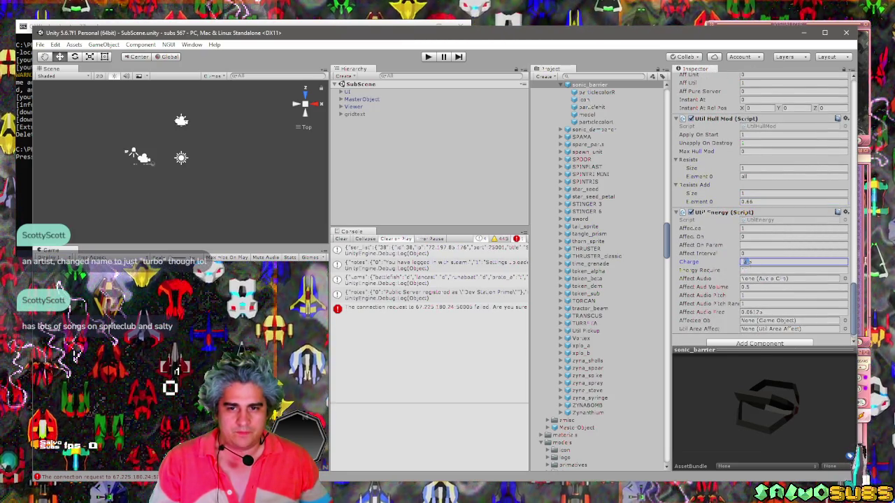
left_click(751, 202)
type("0.55")
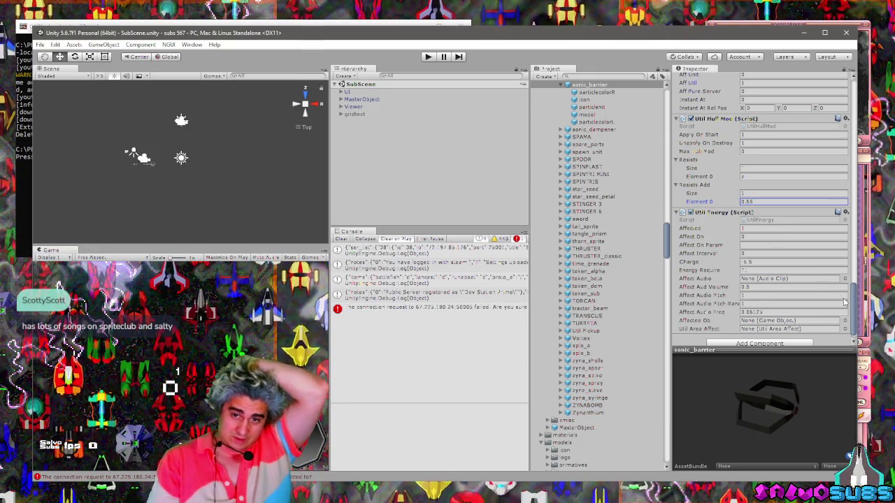
Check sonic_barrier's Lifetime field, then select the sonic_dampener asset
mouse_move(853, 308)
left_mouse_down()
mouse_move(852, 115)
mouse_move(854, 168)
mouse_move(853, 148)
left_mouse_up()
left_click(747, 167)
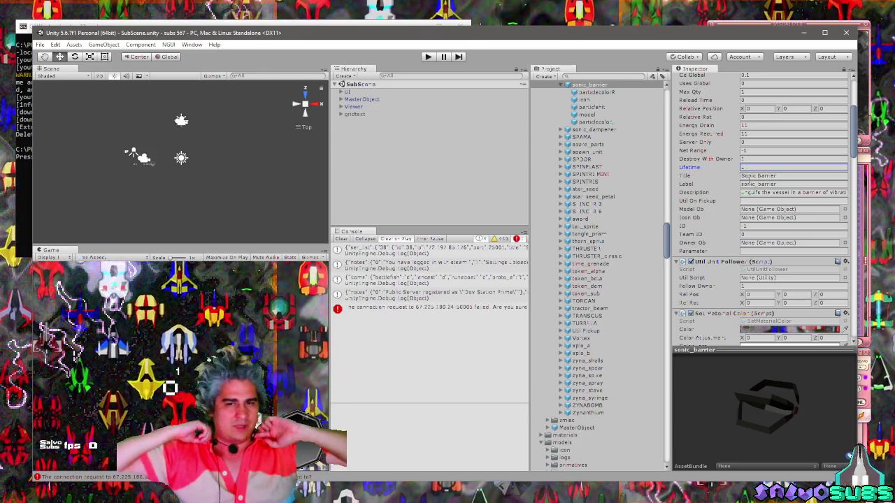
left_click(594, 130)
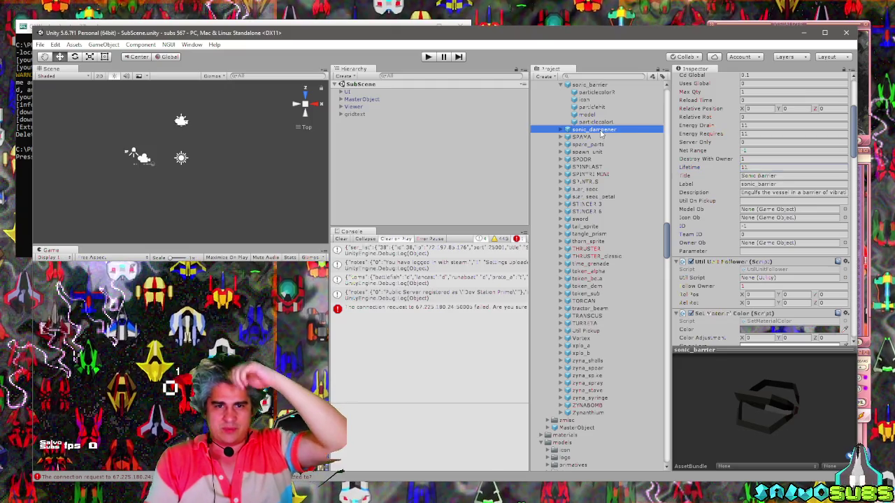
Scroll through sonic_dampener's Inspector settings and read the end of its Description
mouse_move(854, 118)
left_mouse_down()
mouse_move(858, 331)
mouse_move(856, 306)
left_mouse_up()
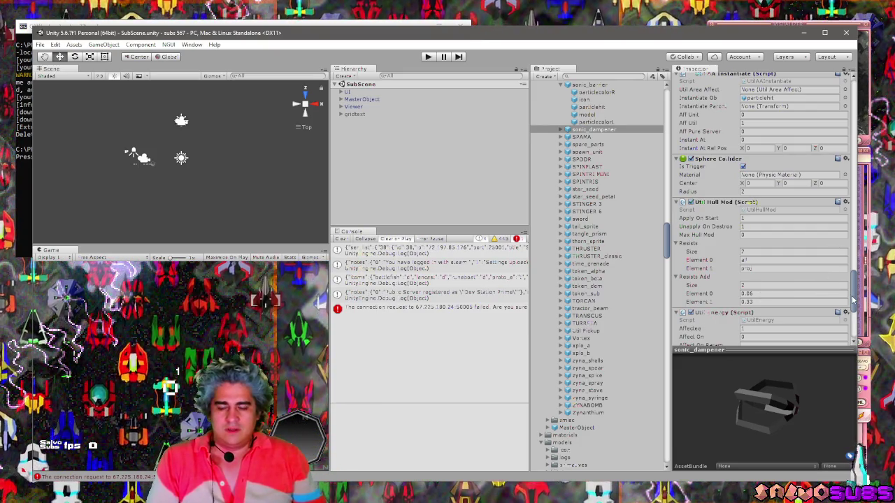
mouse_move(854, 299)
left_mouse_down()
mouse_move(853, 120)
mouse_move(853, 131)
left_mouse_up()
left_click_drag(804, 182, 850, 184)
left_click(848, 182)
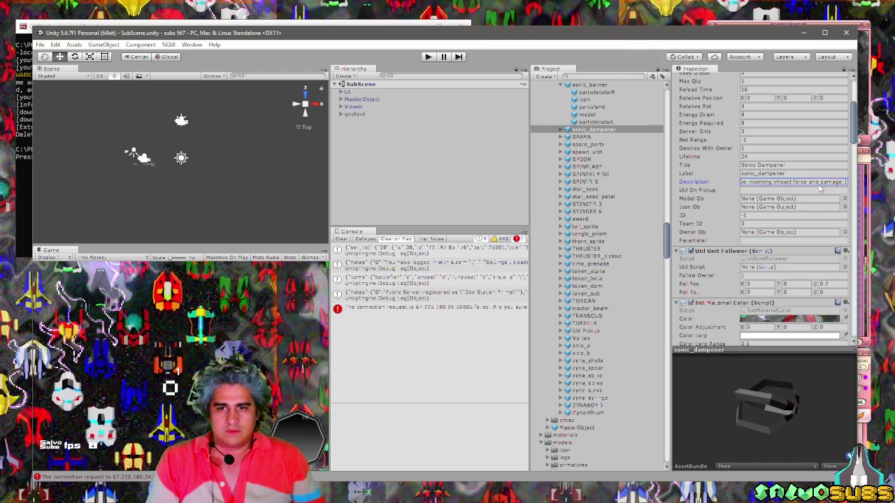
scroll(767, 230, "down", 15)
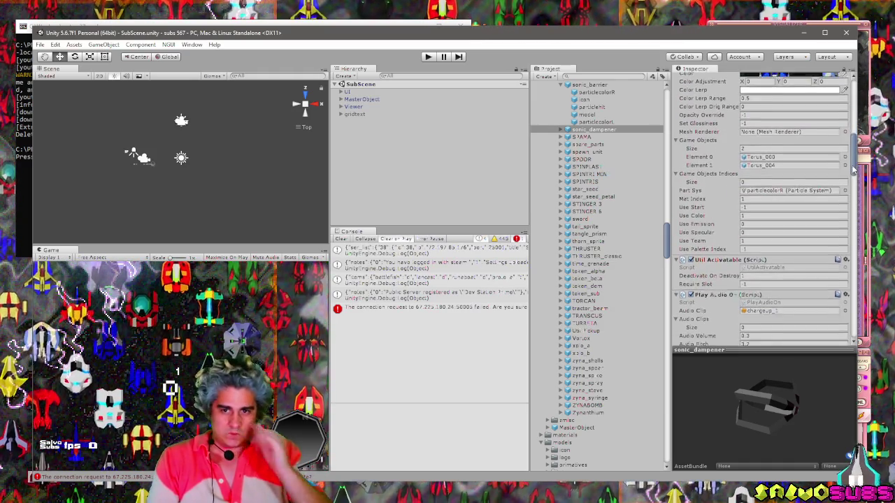
Clear the selection, then select sonic_barrier and collapse its contents
left_click(482, 193)
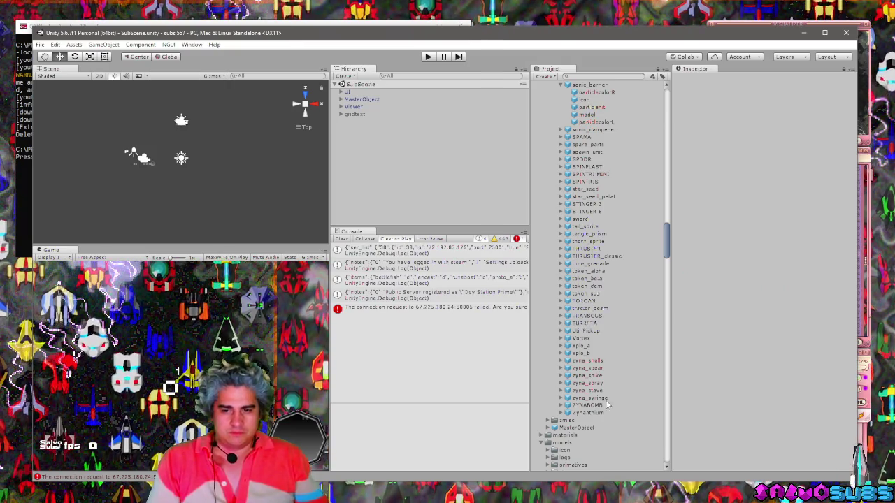
left_click(569, 85)
left_click(561, 84)
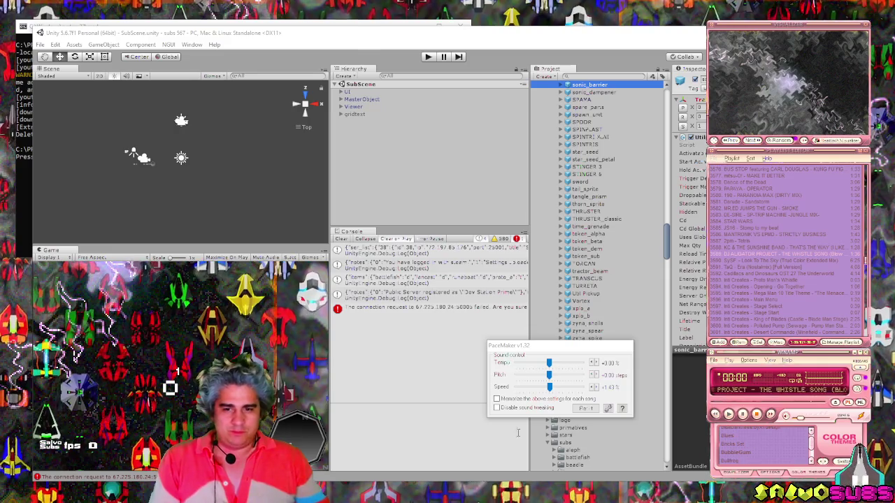
Bring the Unity editor back over Winamp, then switch to the Discord chat
left_click(439, 373)
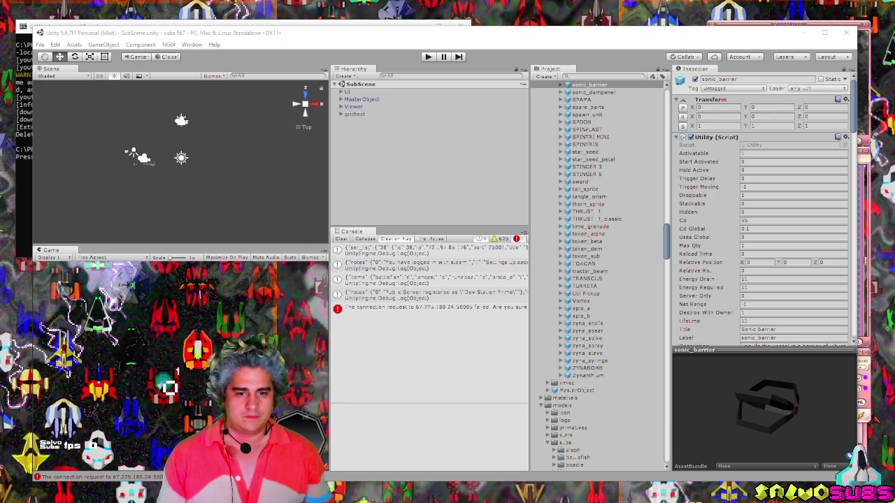
key("alt+Tab")
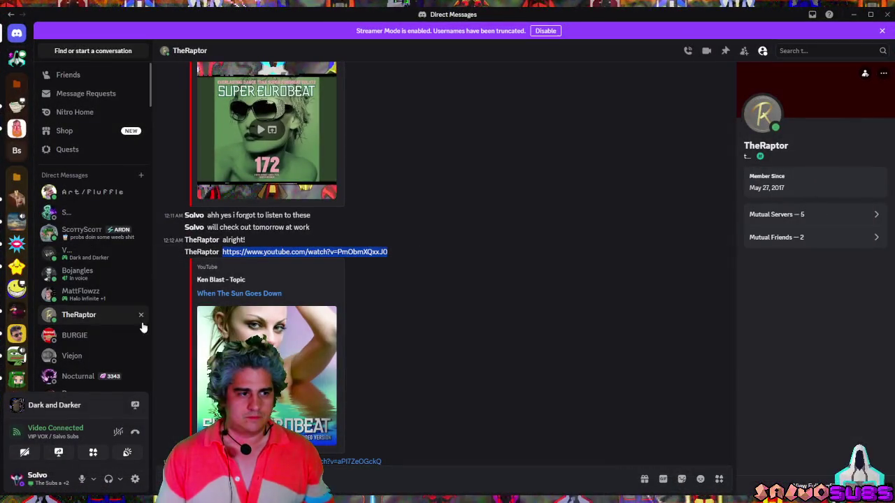
Cycle past Discord and the YouTube window back to Unity and clear the Console log
left_click(16, 68)
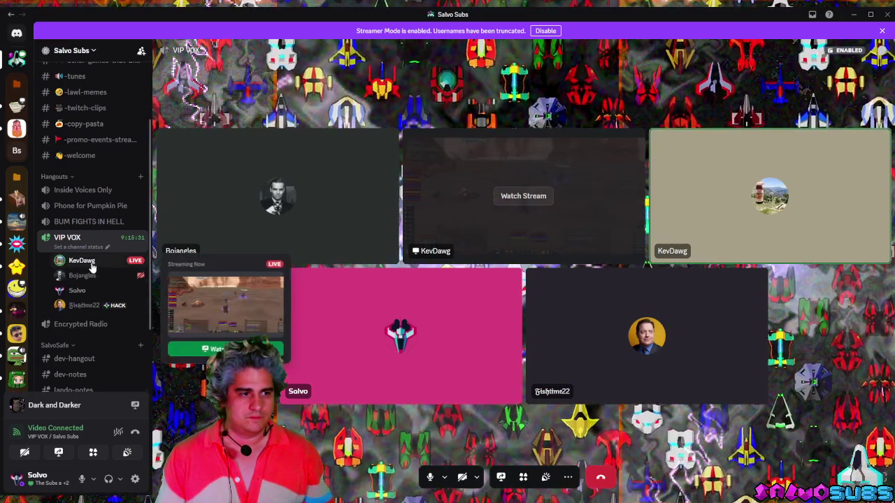
key("alt+Tab")
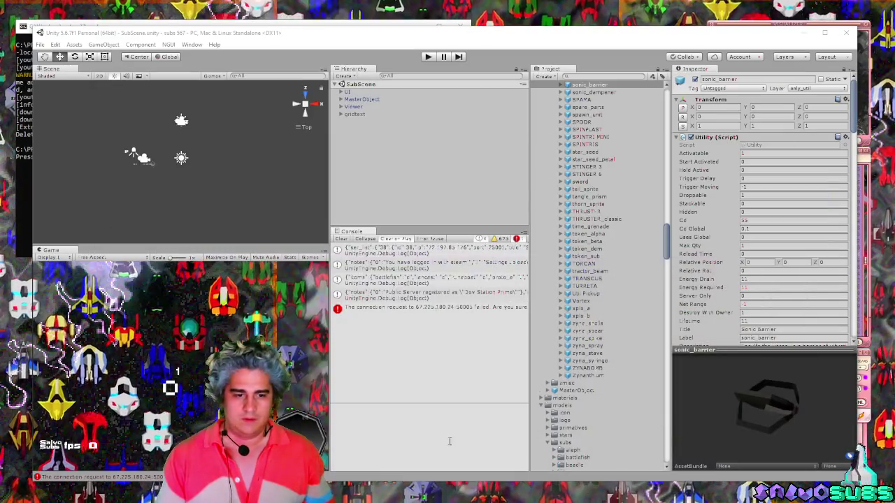
key("alt+Tab")
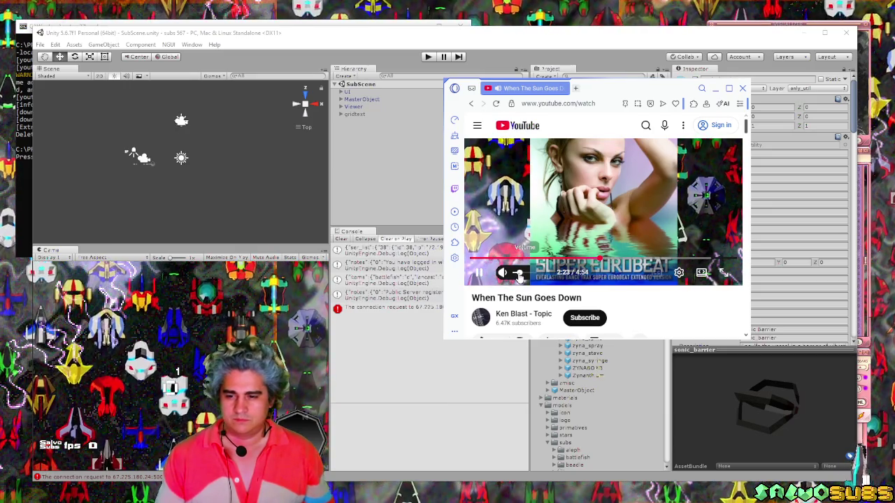
key("alt+Tab")
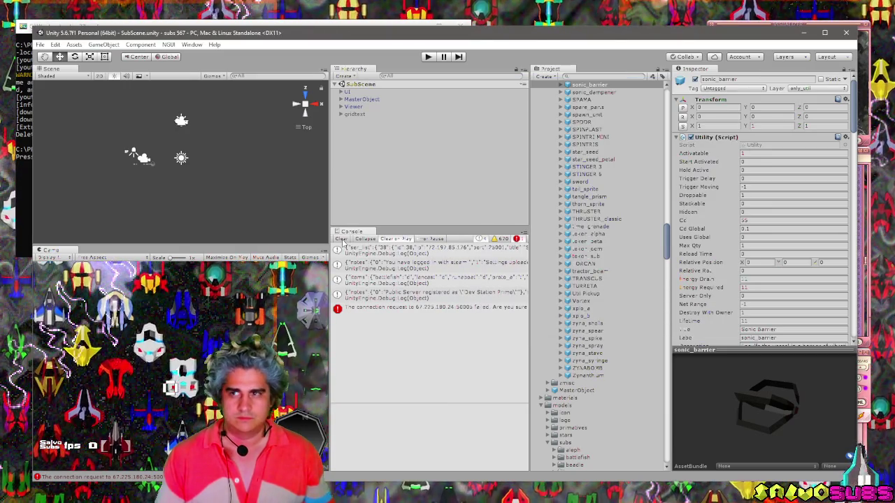
left_click(342, 238)
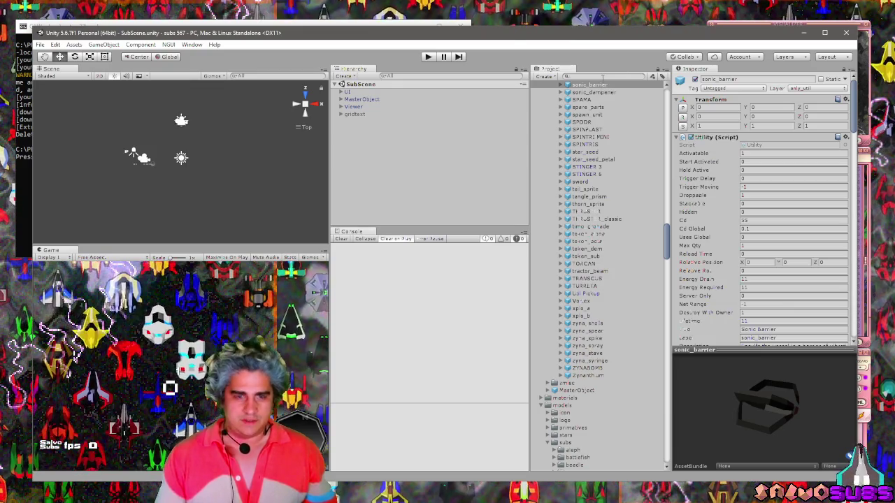
Search the Project panel for 'toDO' and open the todo asset in the external editor
left_click(603, 76)
type("toDO")
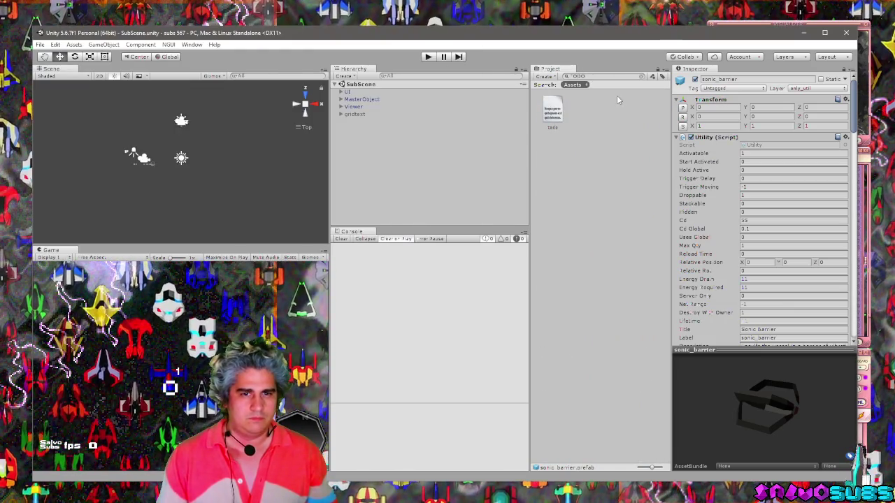
double_click(556, 112)
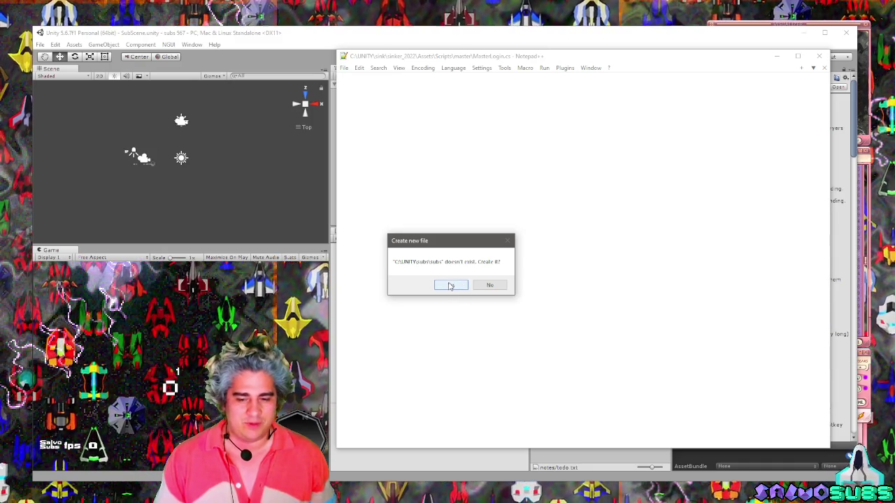
Move Notepad++'s create-new-file prompt aside and answer No
left_click_drag(437, 236, 436, 240)
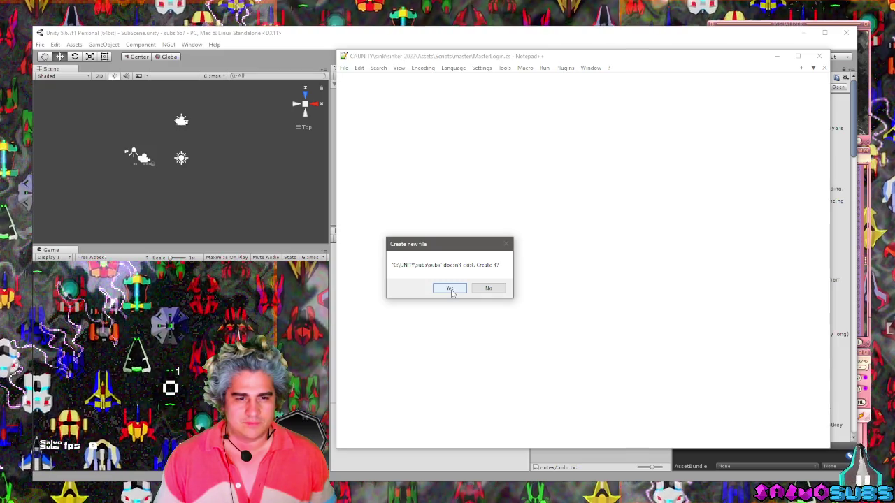
left_click_drag(453, 250, 449, 253)
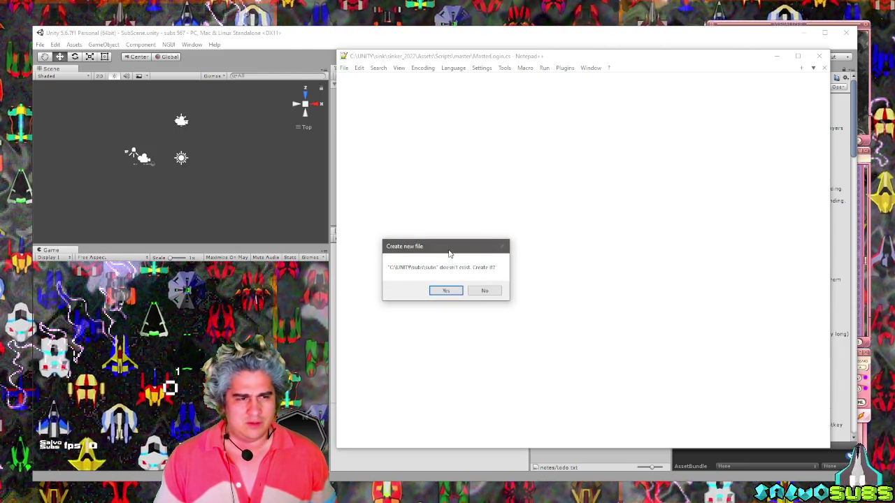
left_click(474, 475)
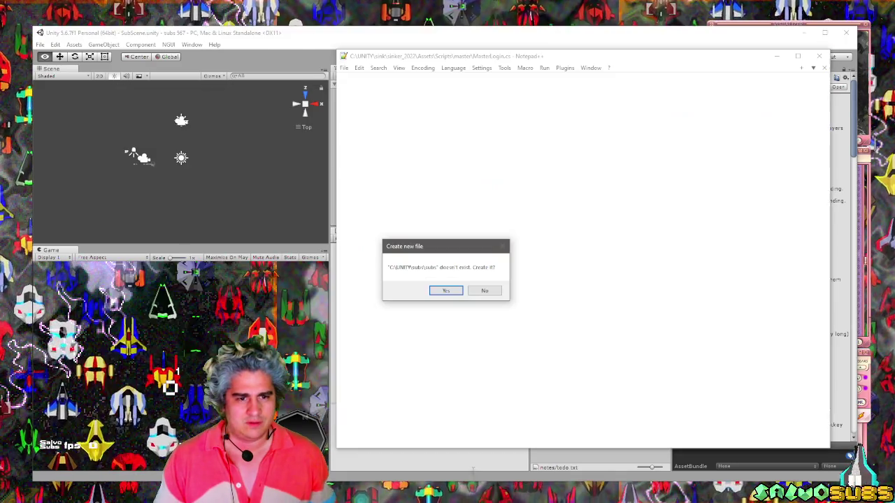
left_click(481, 295)
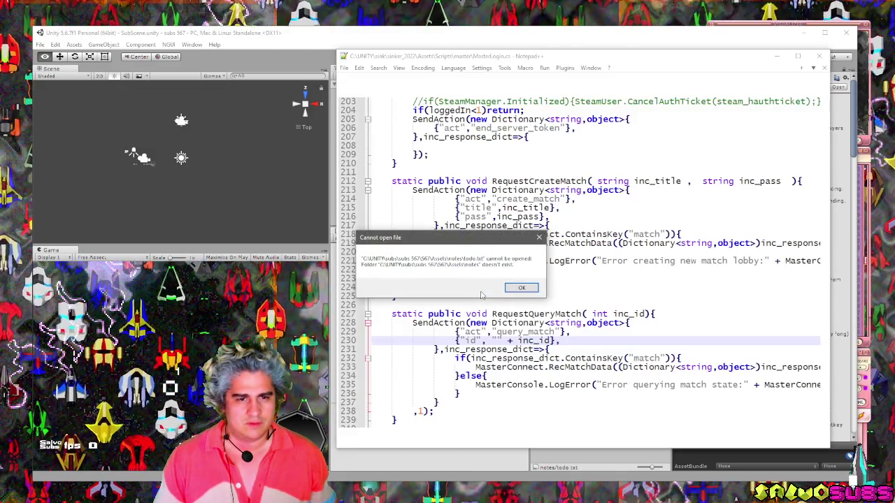
Dismiss the cannot-open-file error and look through the MasterConnect.cs and MasterLogin.cs tabs
left_click(521, 291)
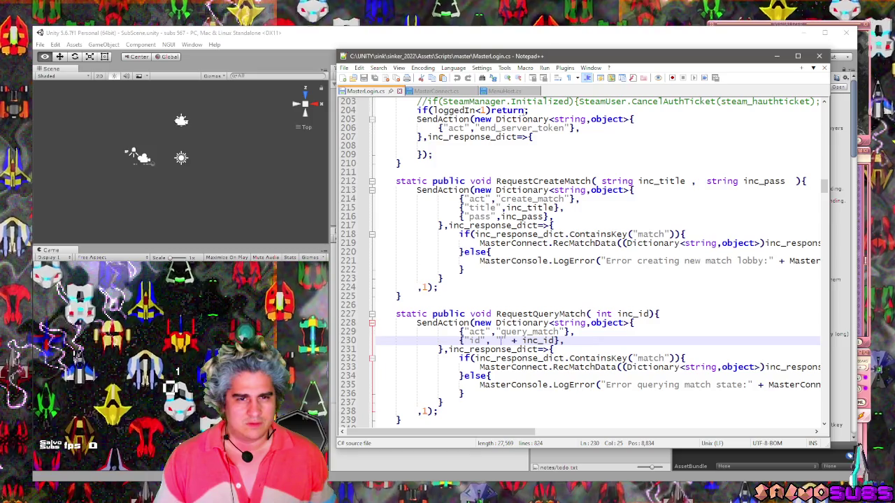
left_click(505, 92)
left_click(439, 93)
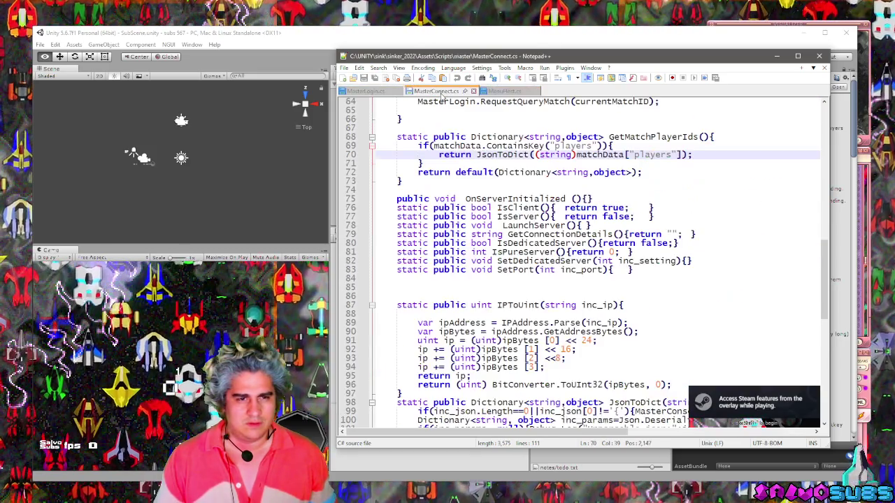
left_click(378, 93)
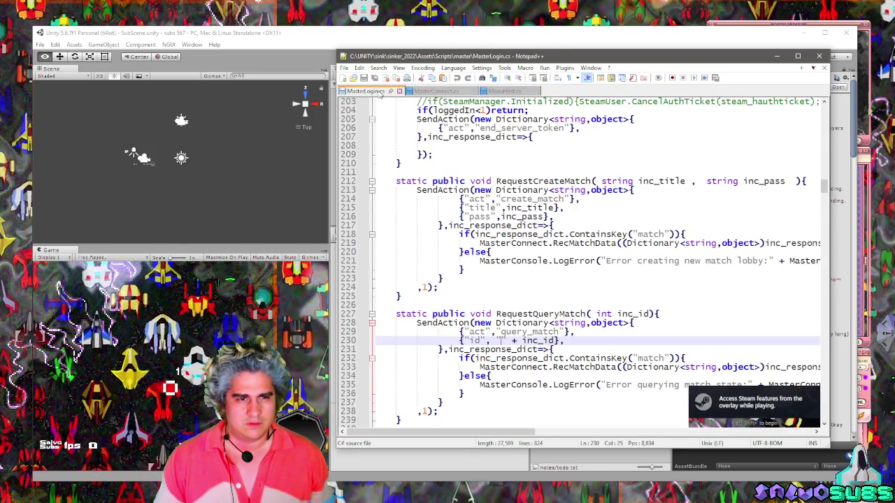
Retry opening todo from Unity, declining to create the missing file and dismissing the error
key("alt+Tab")
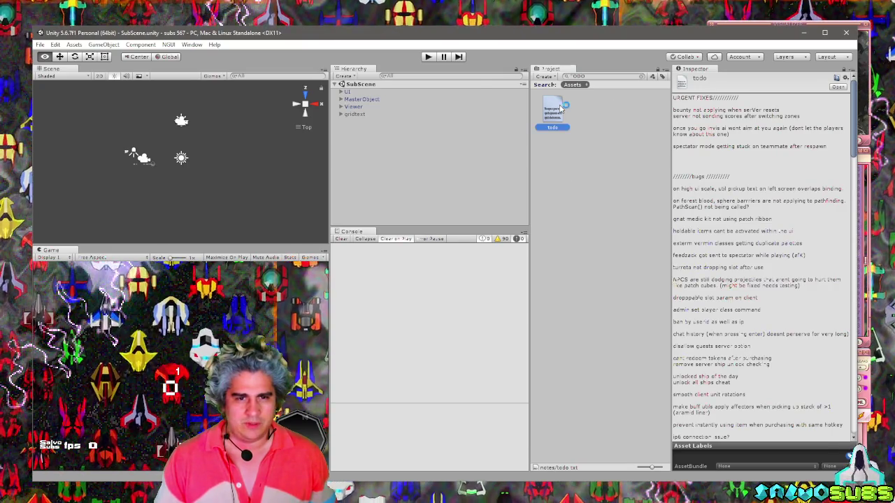
double_click(559, 106)
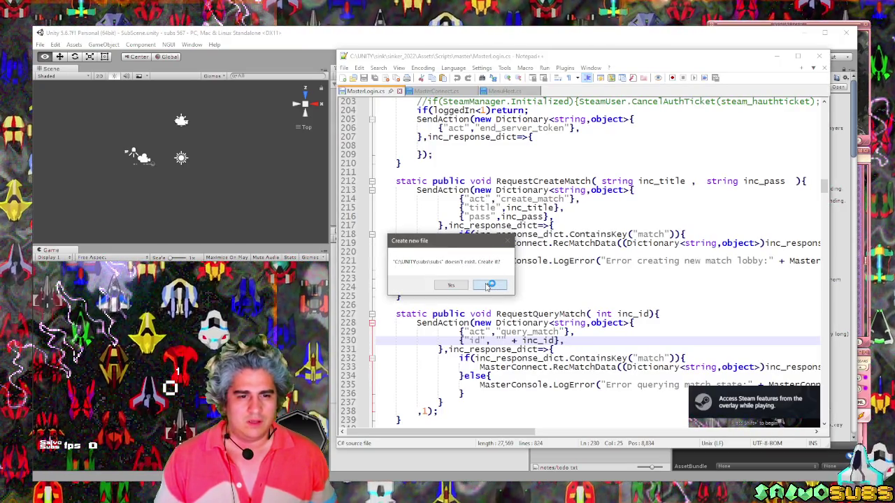
left_click(488, 286)
left_click(519, 291)
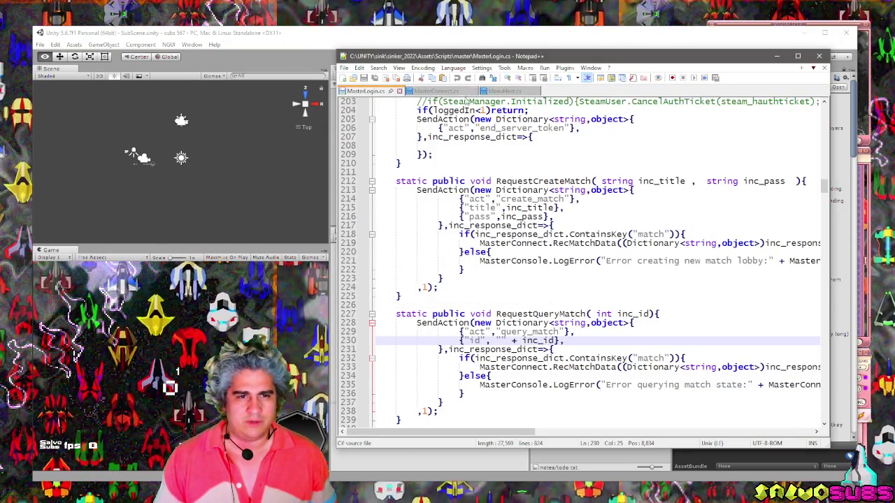
Close the MenuHost.cs, MasterConnect.cs and MasterLogin.cs tabs, then bring Unity back to front
left_click(437, 91)
left_click(503, 94)
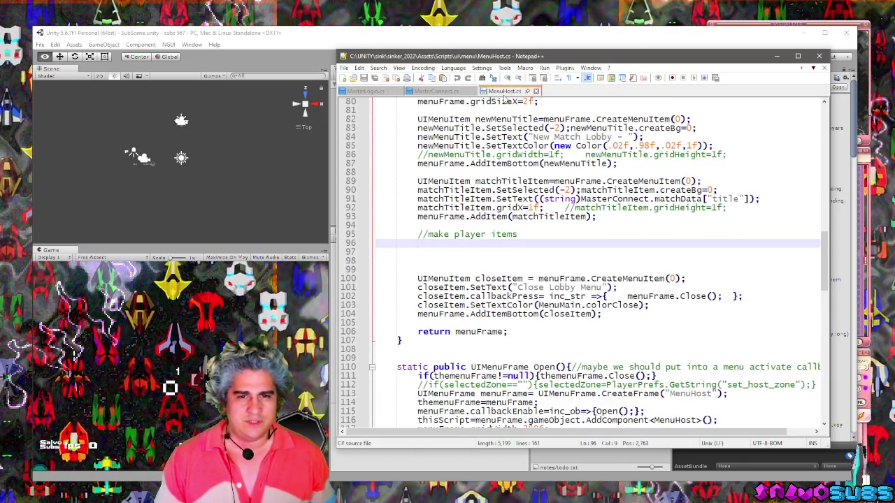
middle_click(502, 95)
middle_click(441, 94)
middle_click(379, 93)
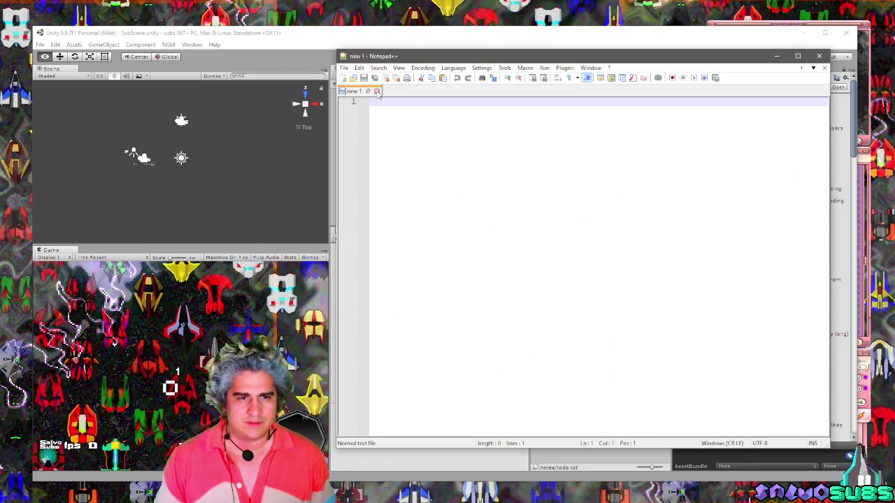
left_click(388, 47)
left_click(44, 45)
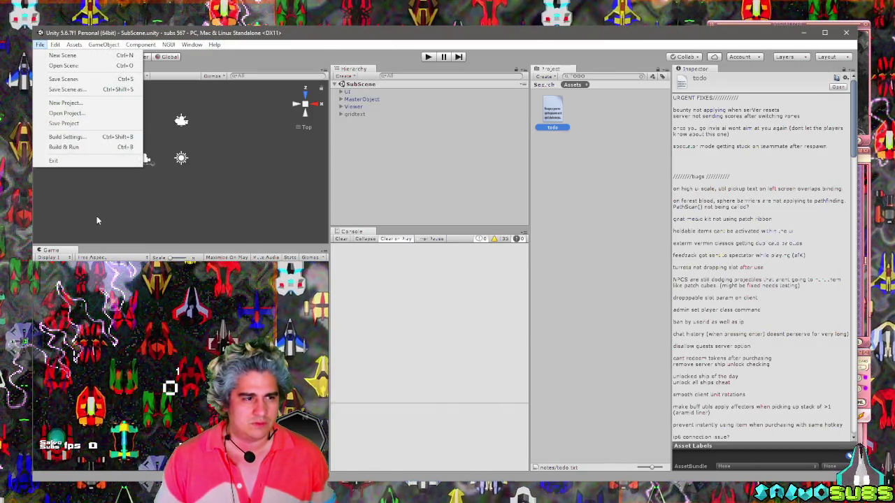
Browse the NGUI, File, Window and GameObject menus, then open Edit > Preferences
left_click(175, 46)
left_click(40, 45)
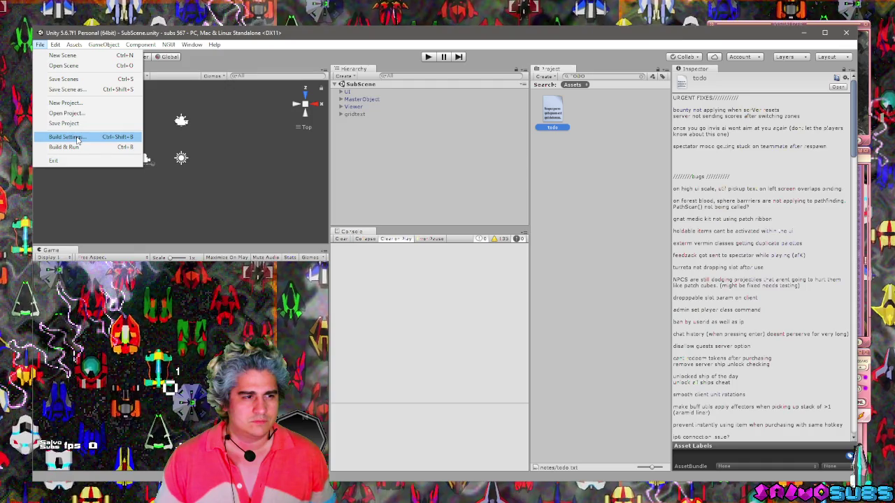
mouse_move(181, 46)
mouse_move(145, 47)
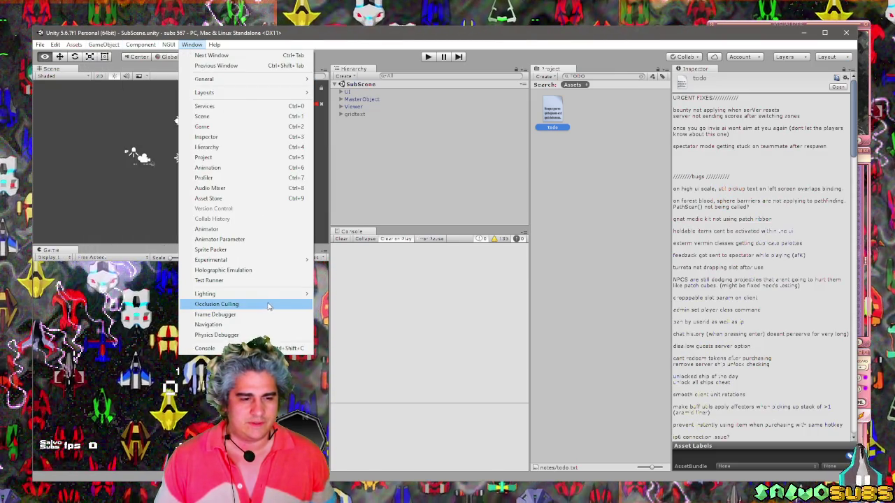
mouse_move(263, 295)
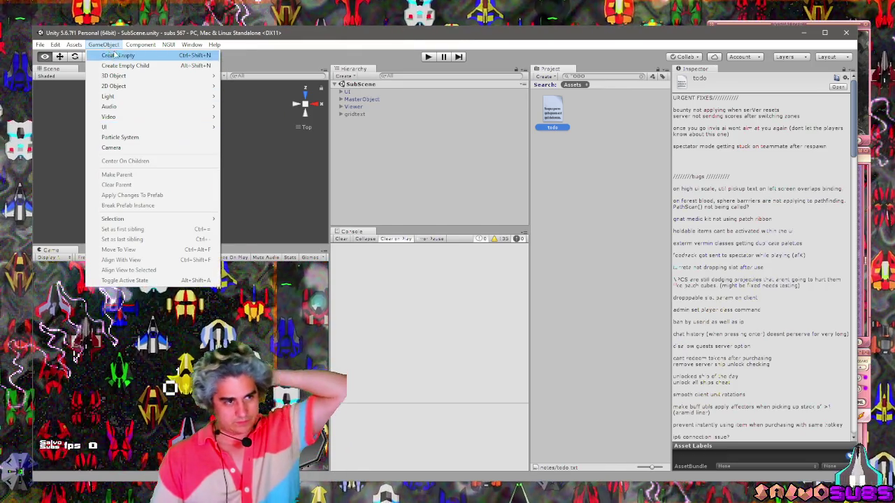
mouse_move(76, 46)
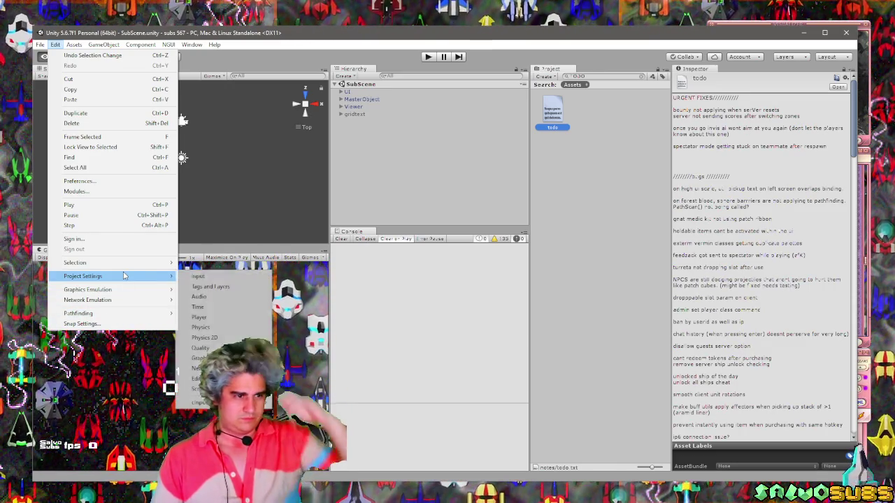
left_click(114, 182)
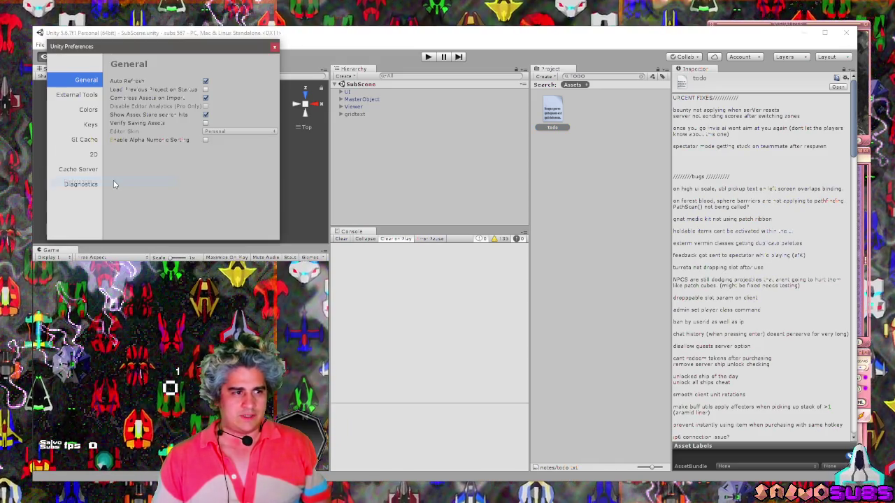
Quote External Script Editor Args as "$(File)" and reopen todo.txt in Notepad++
left_click(98, 95)
left_click(242, 89)
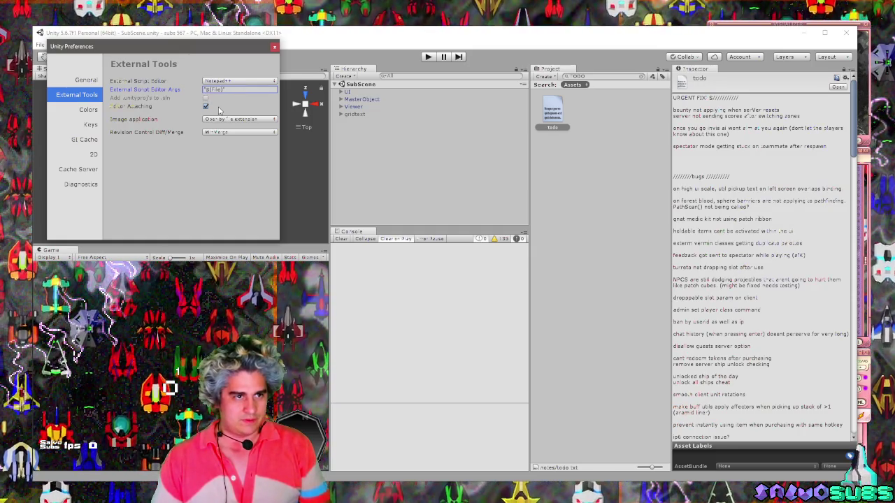
left_click(274, 47)
double_click(556, 114)
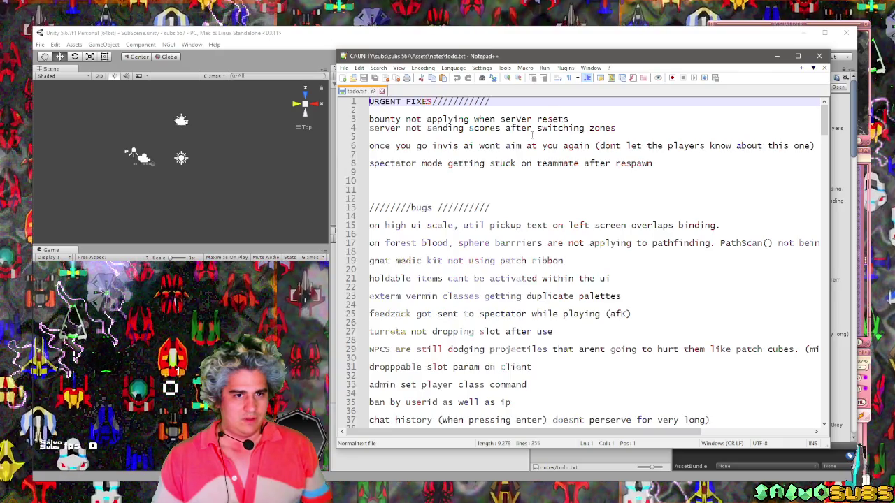
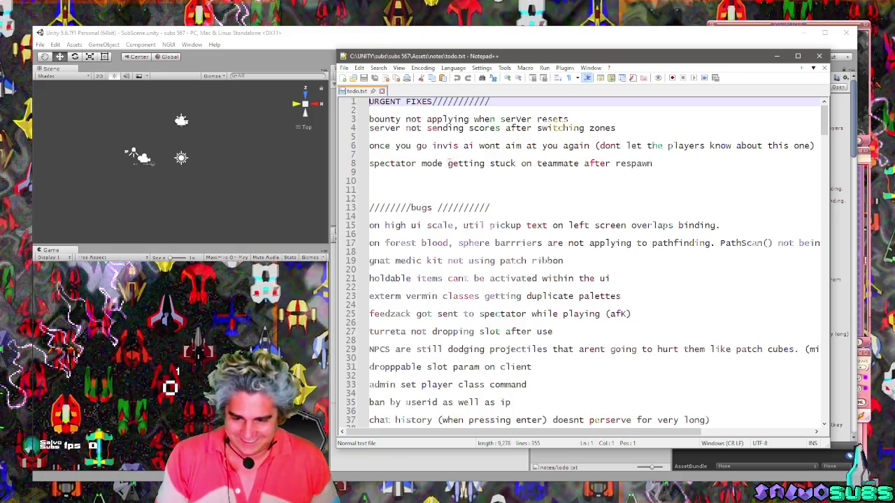
Scroll through todo.txt and return to the top of the urgent fixes list
scroll(497, 238, "down", 12)
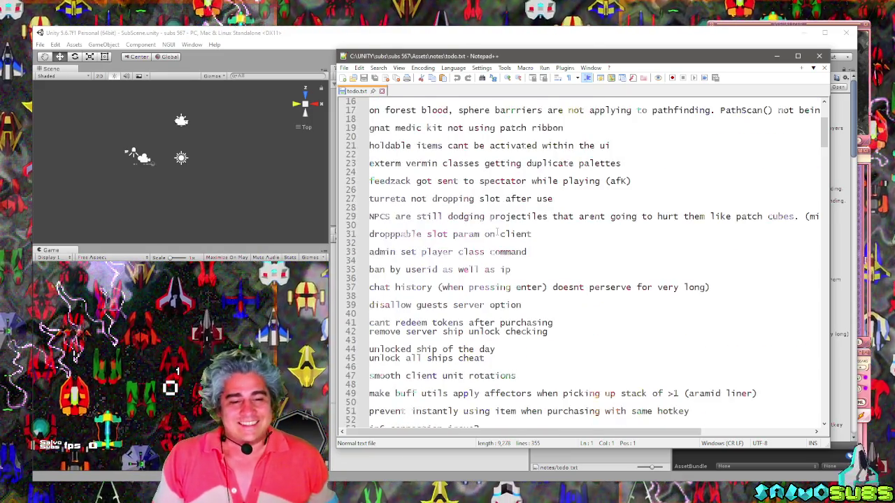
scroll(497, 237, "up", 9)
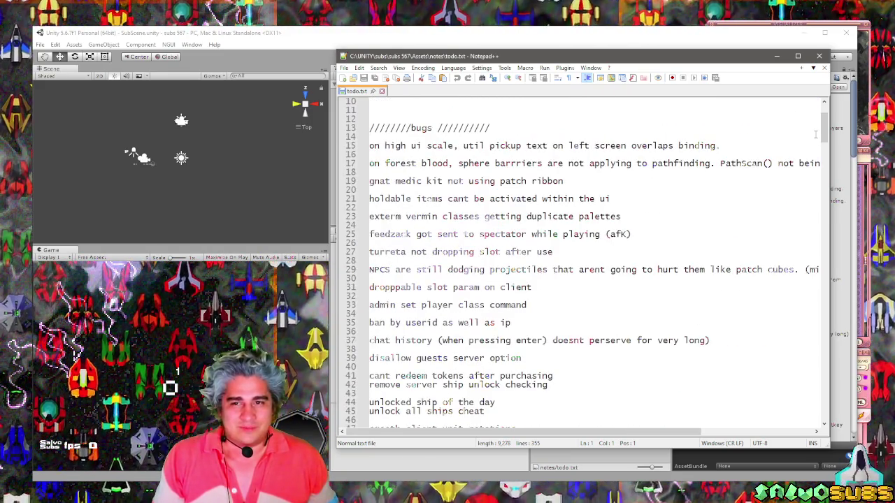
scroll(815, 135, "up", 3)
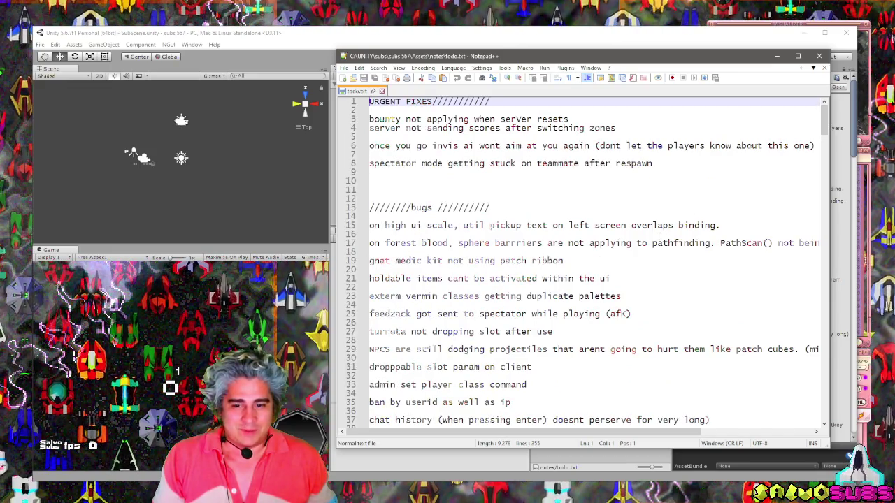
scroll(643, 231, "down", 9)
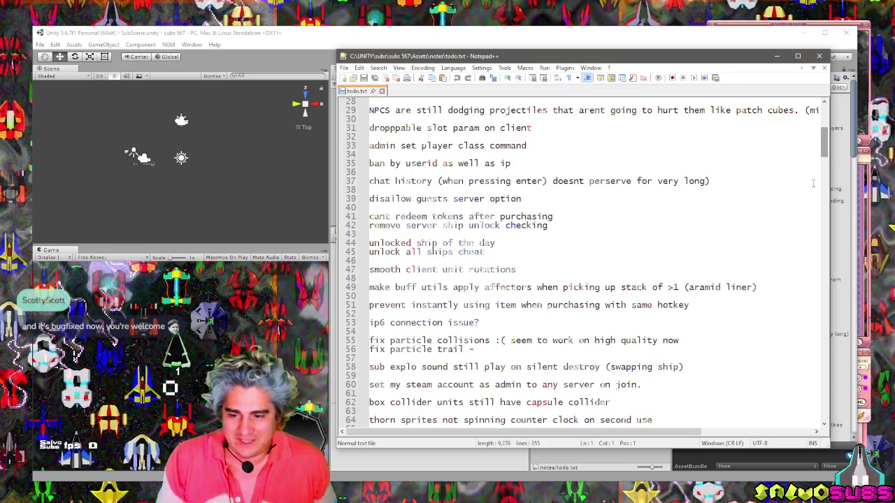
mouse_move(826, 155)
left_mouse_down()
mouse_move(818, 131)
mouse_move(818, 165)
left_mouse_up()
scroll(663, 234, "down", 4)
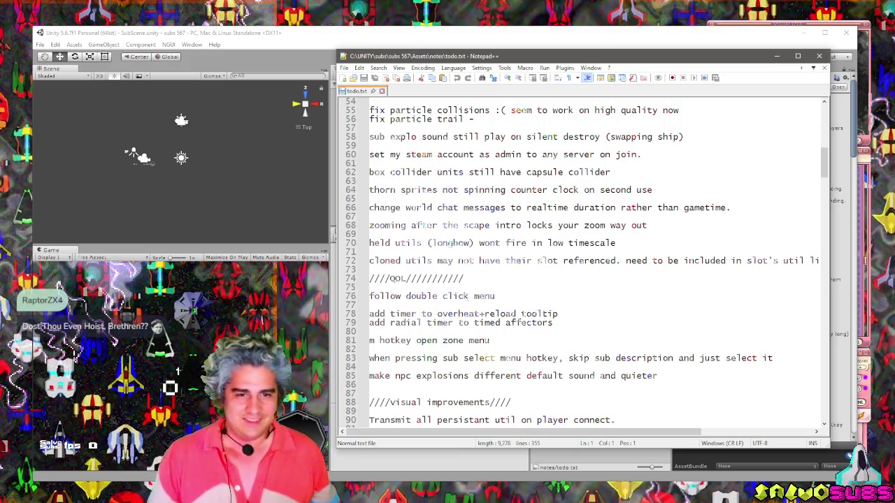
scroll(498, 419, "down", 3)
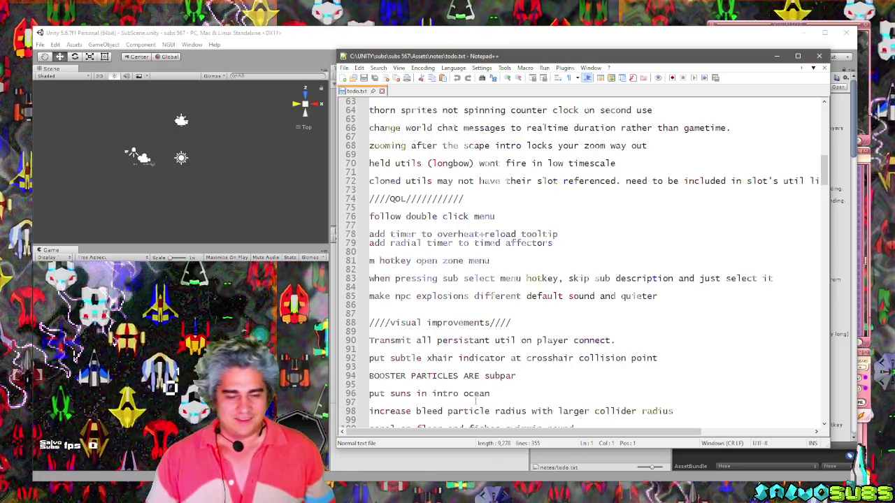
scroll(477, 402, "down", 8)
scroll(482, 402, "down", 9)
scroll(503, 396, "up", 6)
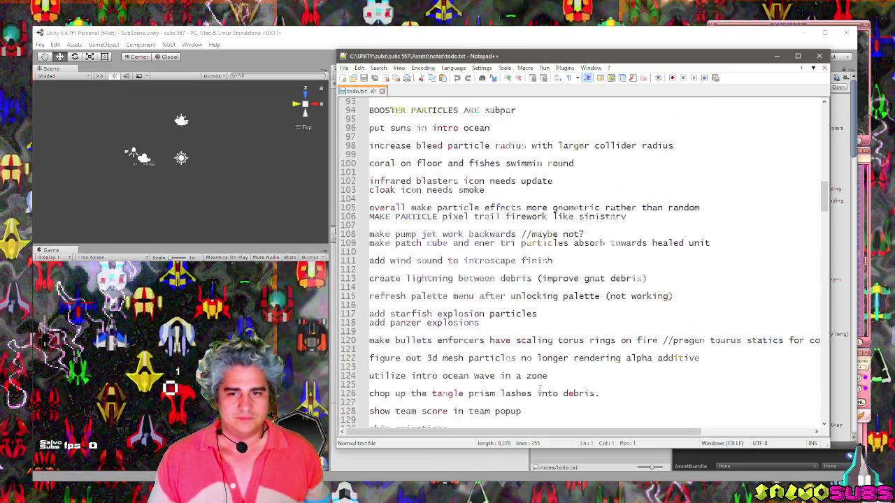
left_click_drag(825, 199, 825, 116)
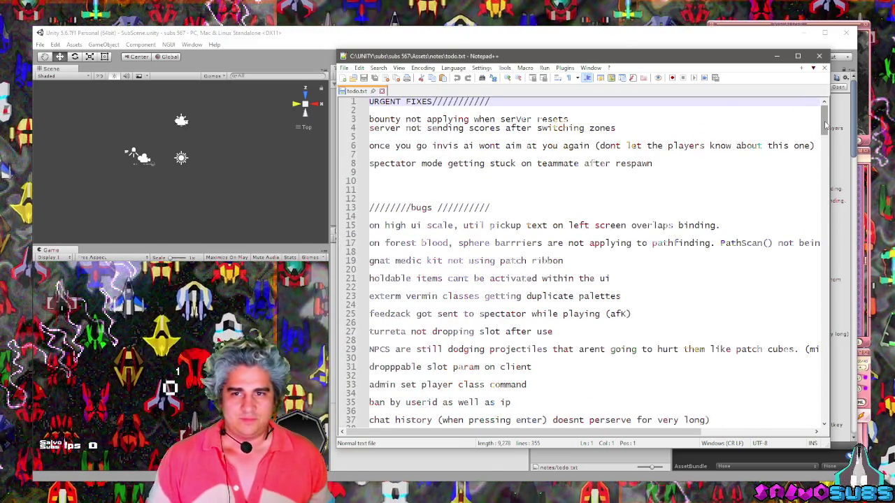
Select the bounty-not-applying and server-not-sending-scores lines, then switch to the YouTube window
triple_click(564, 120)
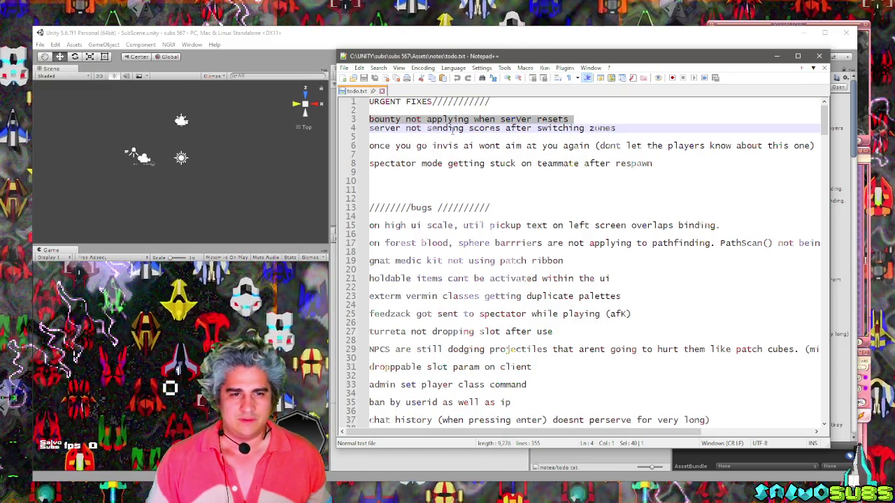
left_click(403, 128)
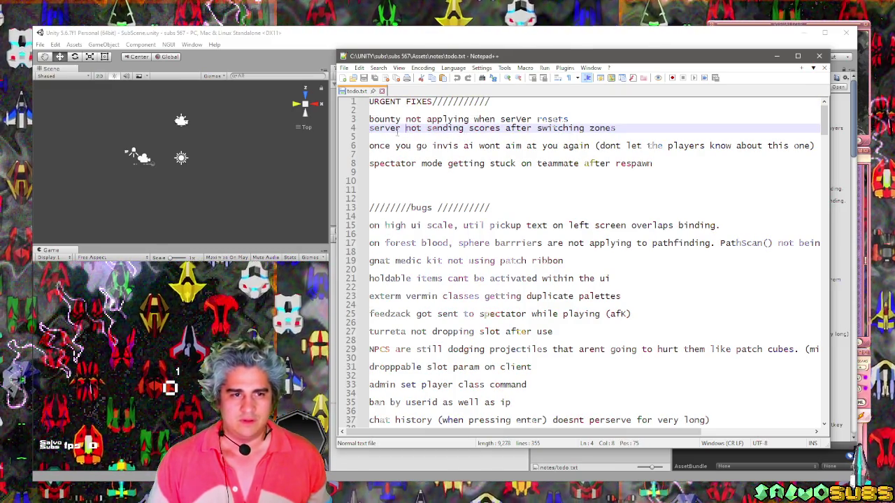
triple_click(404, 129)
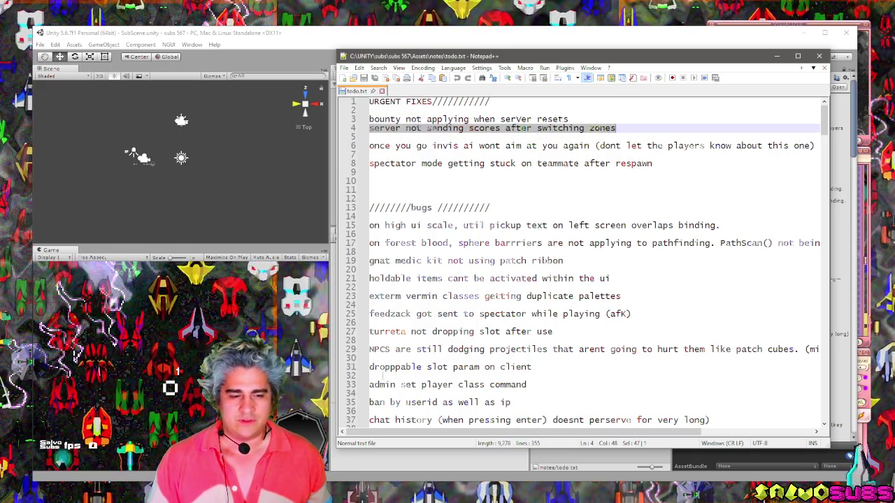
key("alt+Tab")
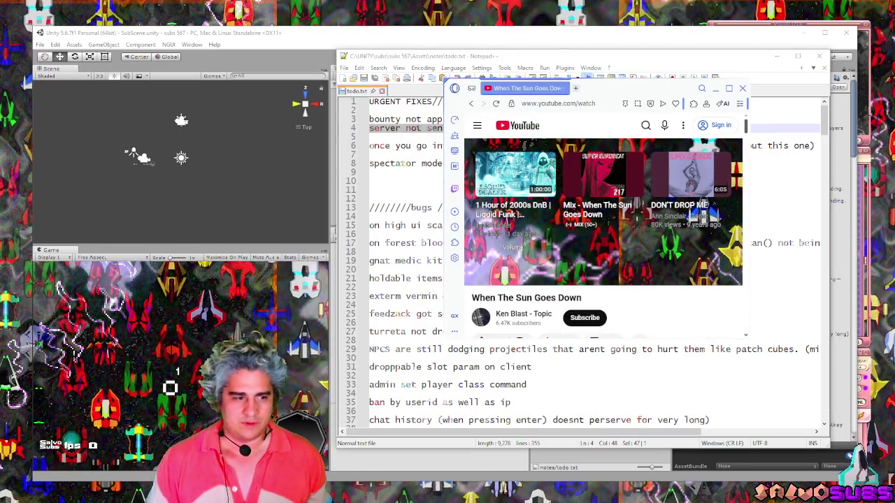
Play 'The Top' from the Discord DM's YouTube link at lower volume, then return to todo.txt
key("alt+Tab")
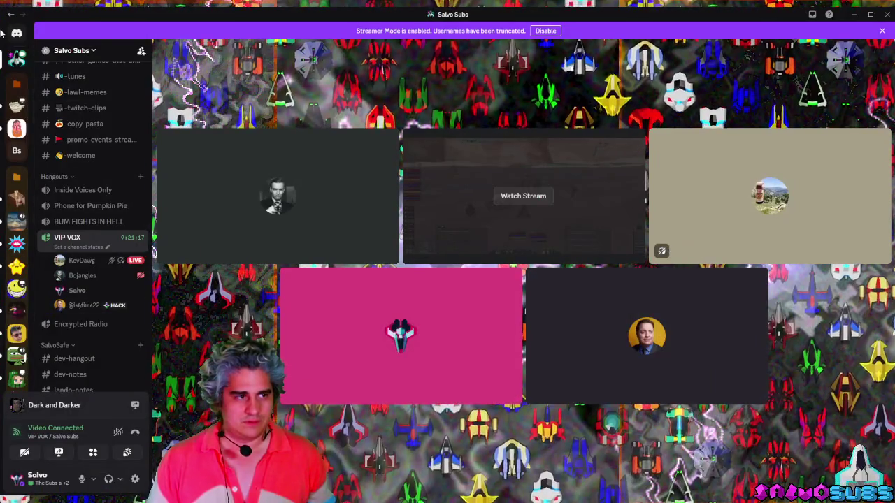
left_click(16, 33)
left_click_drag(383, 321, 229, 322)
key("ctrl+c")
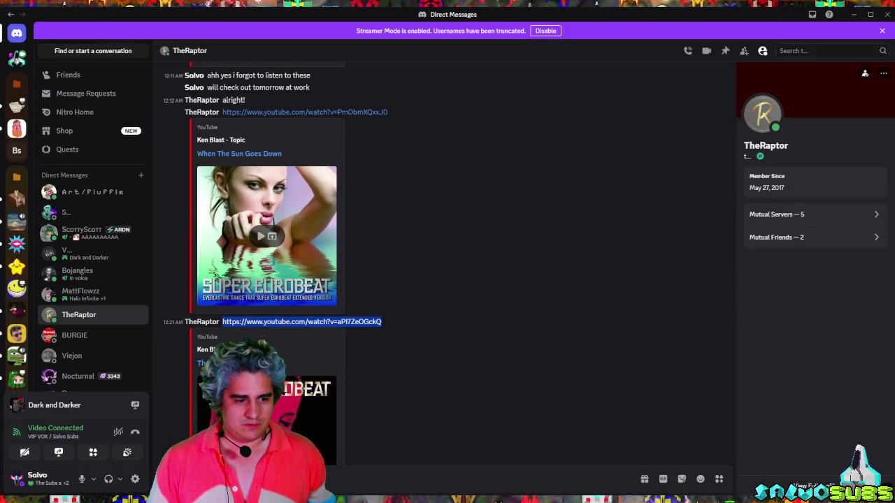
left_click(557, 103)
key("ctrl+v")
key("Return")
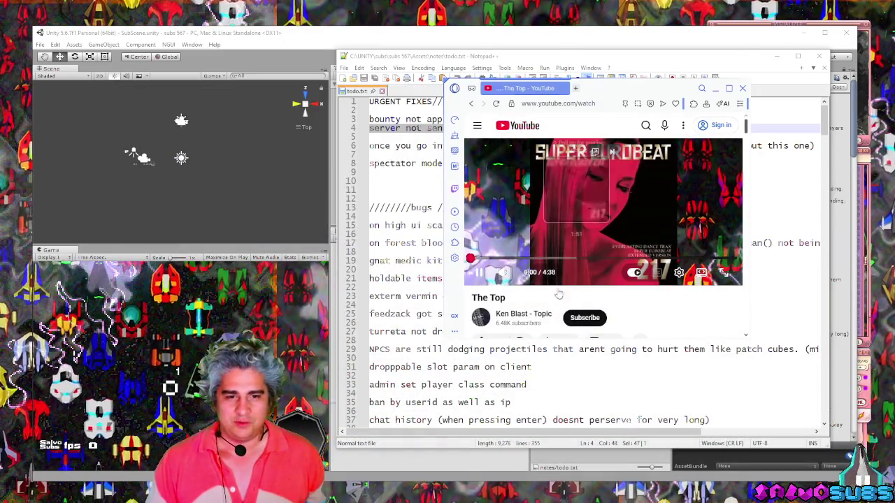
left_click(521, 274)
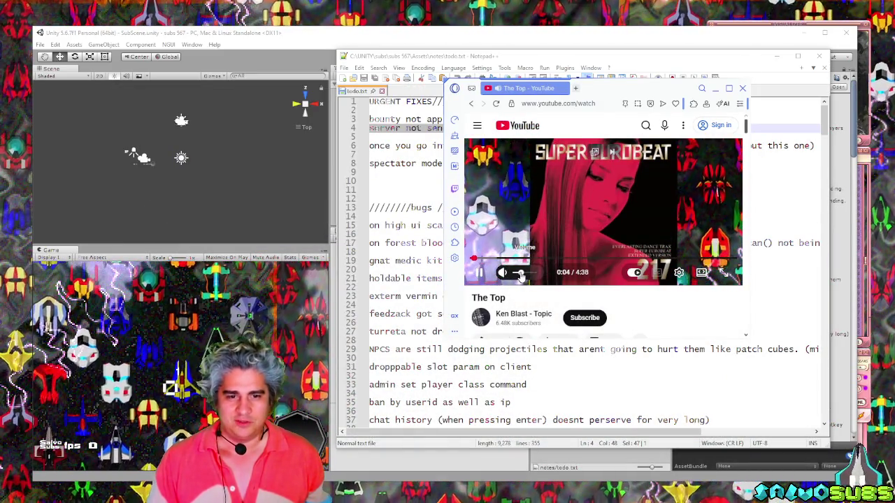
left_click(439, 260)
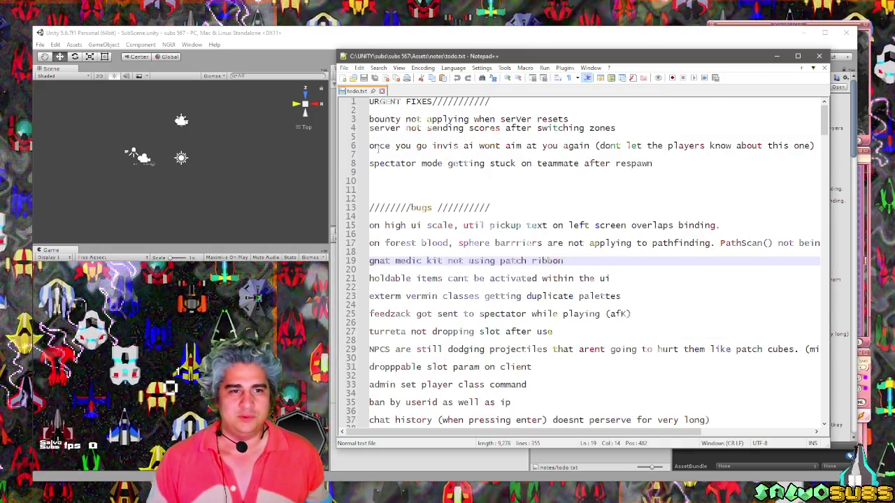
Select parts of the invis ai line, its parenthetical note, and the spectator mode line in todo.txt
left_click_drag(370, 146, 598, 146)
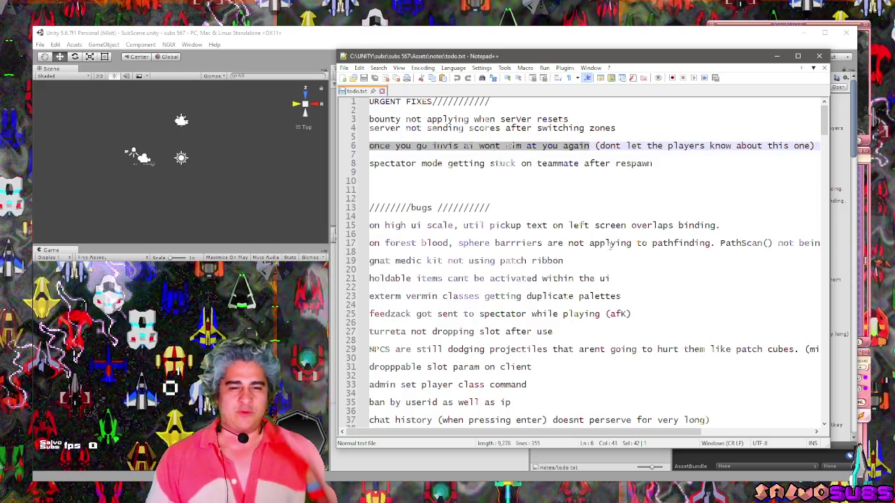
left_click(595, 146)
left_click_drag(595, 146, 815, 145)
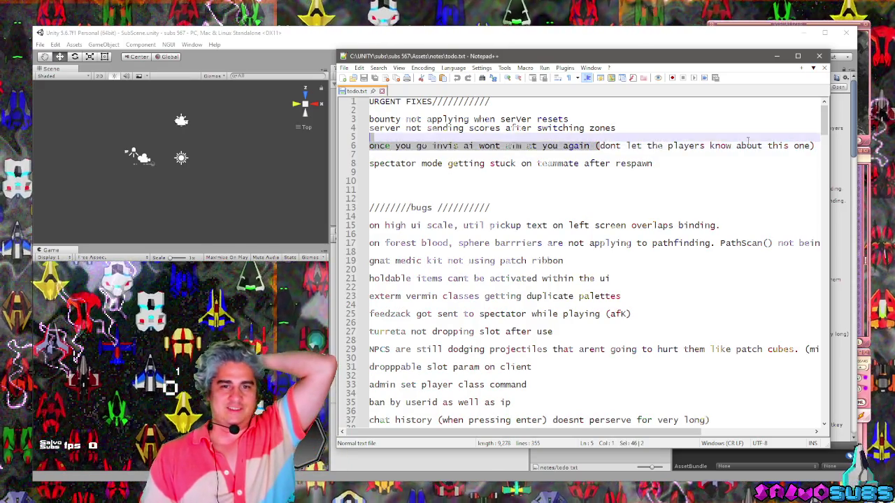
key("Down")
key("Down")
key("shift+Home")
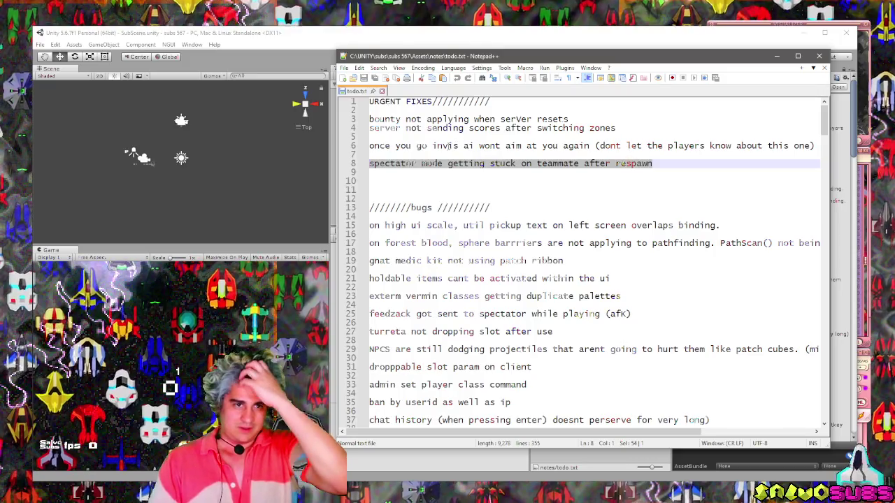
left_click_drag(369, 146, 589, 146)
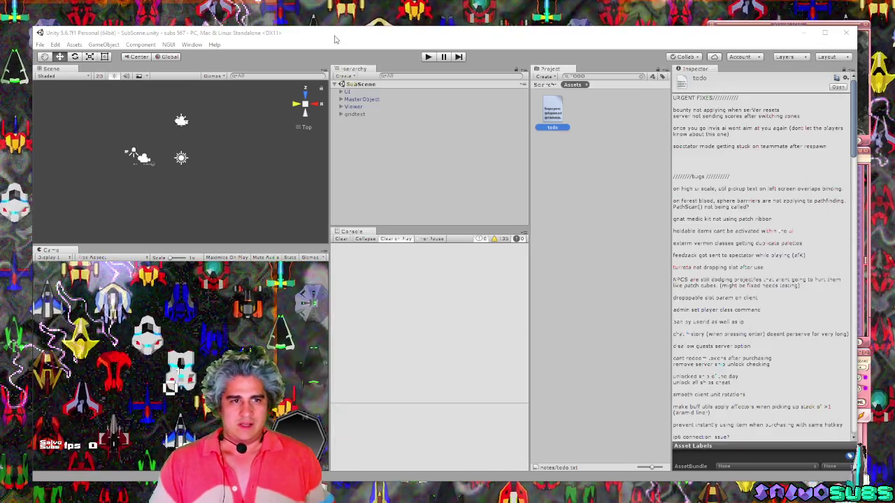
In Unity's running game, host and start a Dev Station Prime server and join a team
key("alt+Tab")
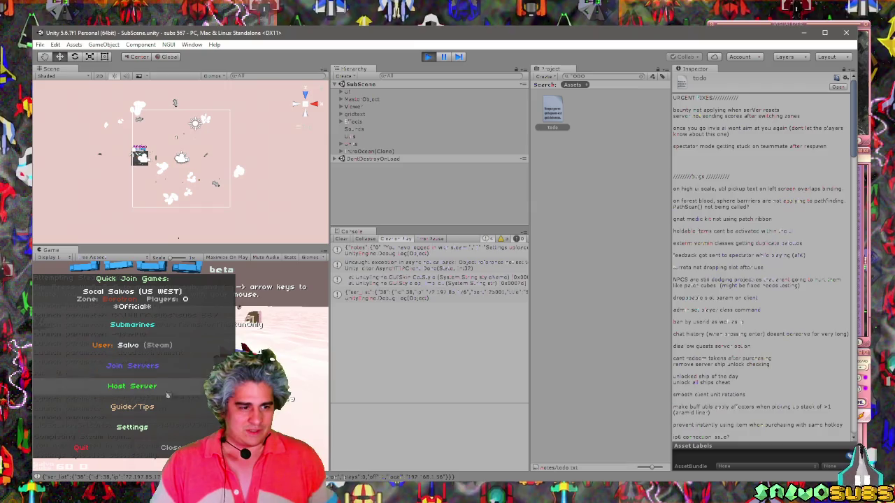
left_click(167, 384)
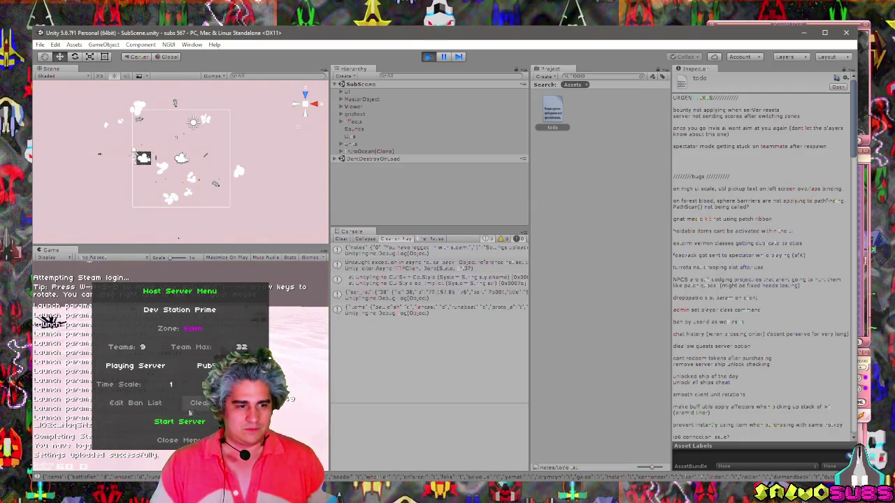
left_click(180, 421)
left_click(187, 283)
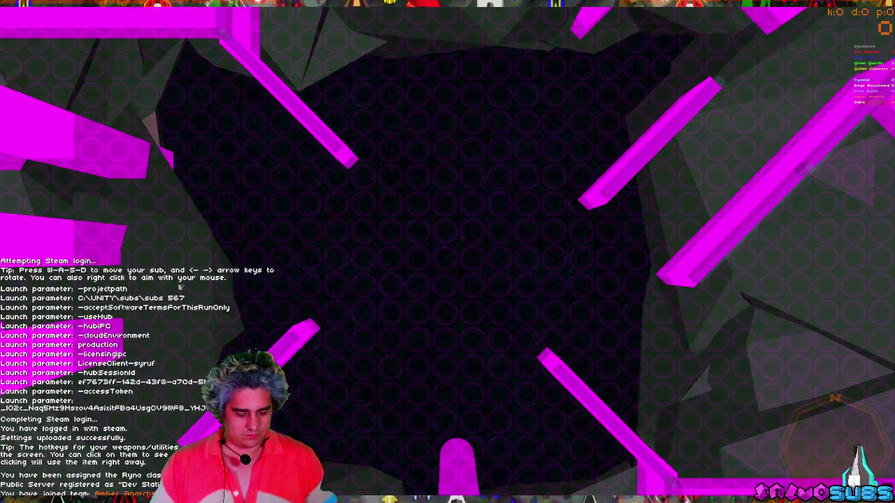
View the Severus class details: 93 hull points, 993kg mass, SCAV Rifle 7
key("c")
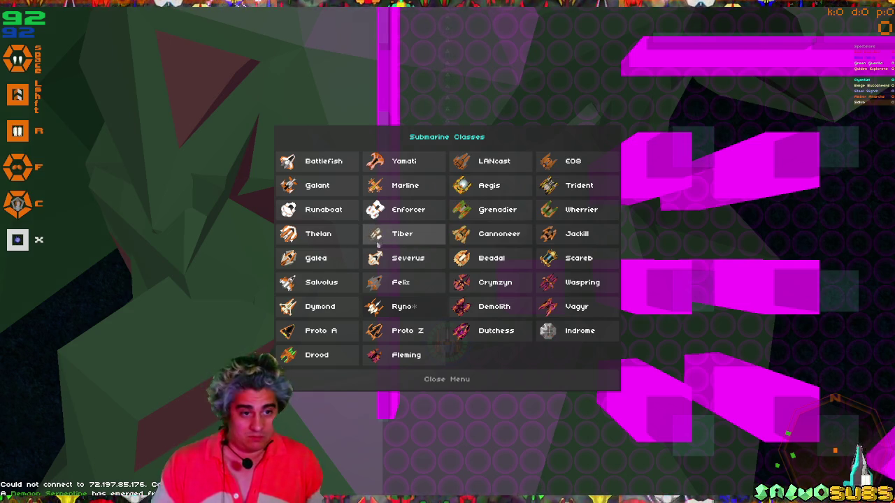
left_click(397, 264)
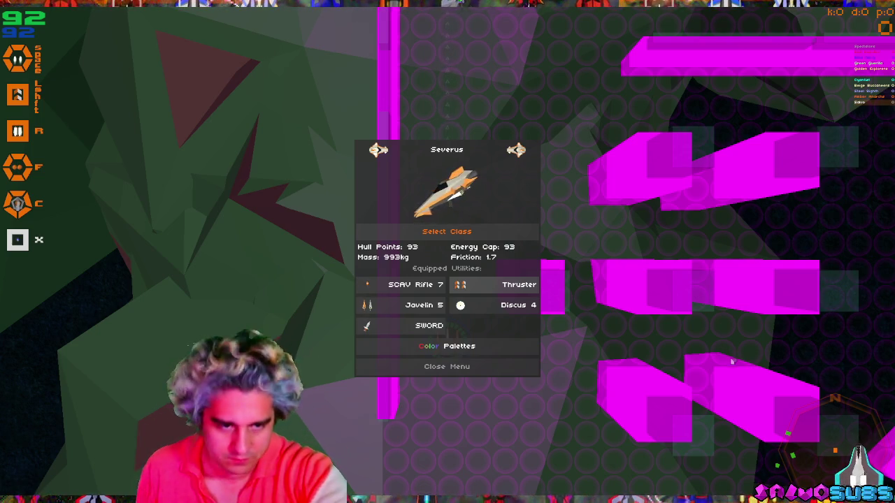
key("super")
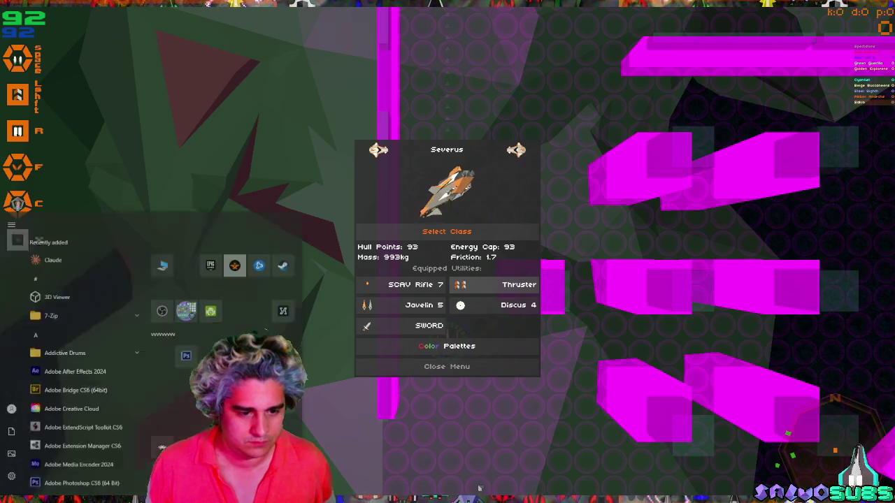
key("super")
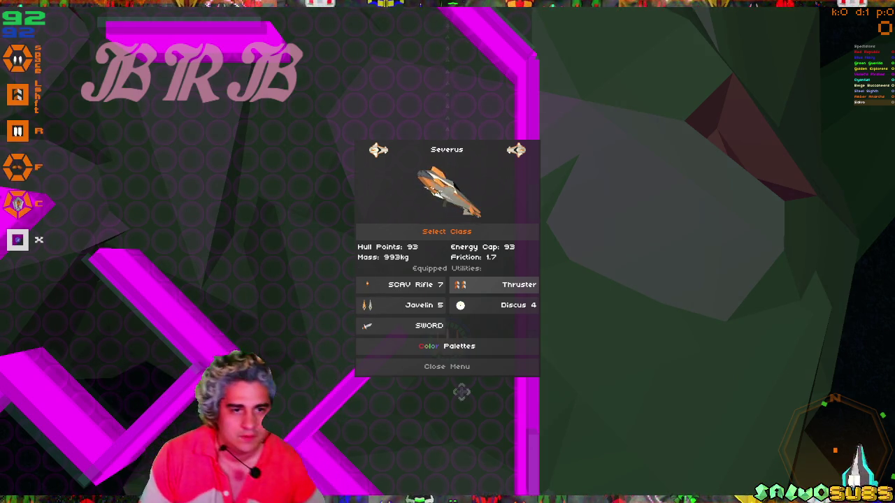
Select Waspring as the submarine class: Demgon scouting strain, 90 hull, Cloak
key("c")
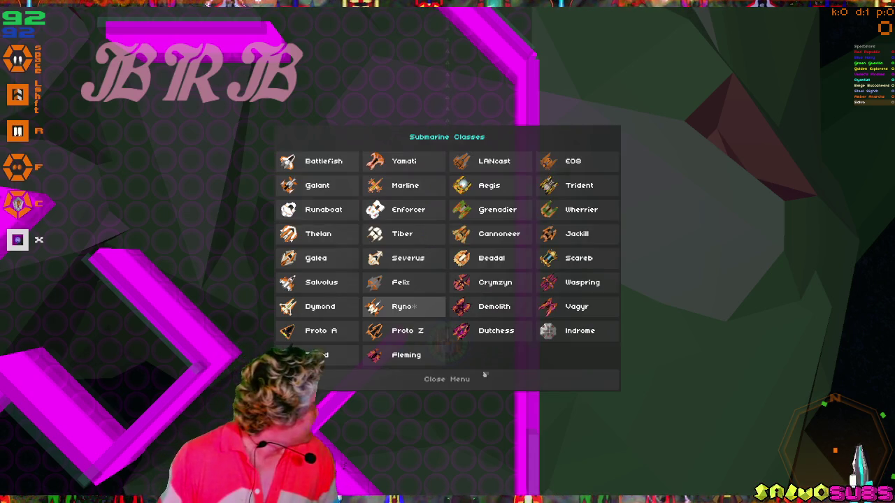
left_click(420, 358)
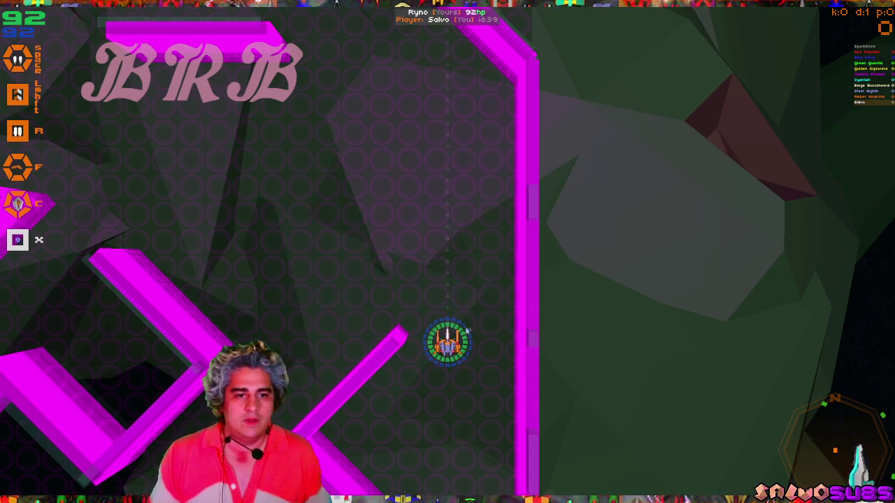
key("t")
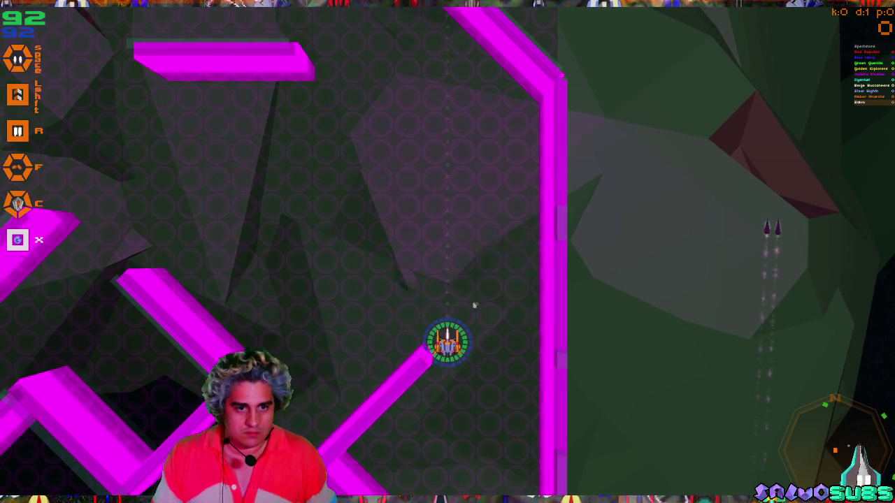
key("c")
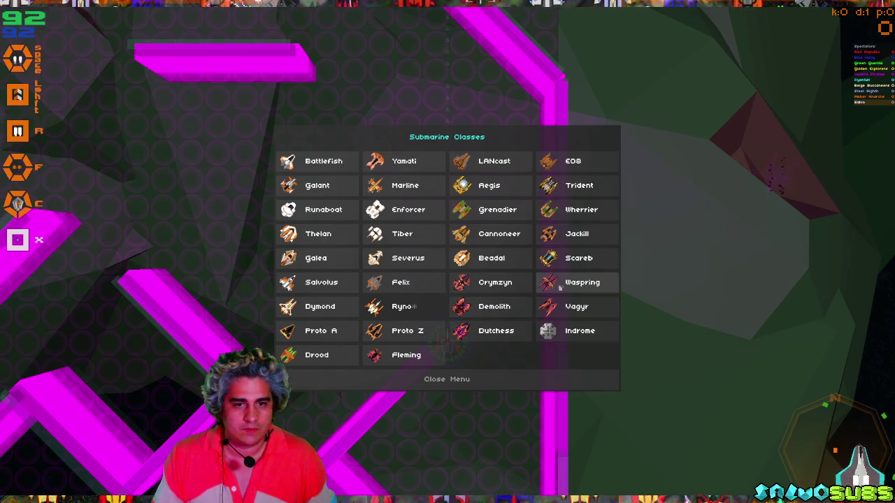
left_click(567, 282)
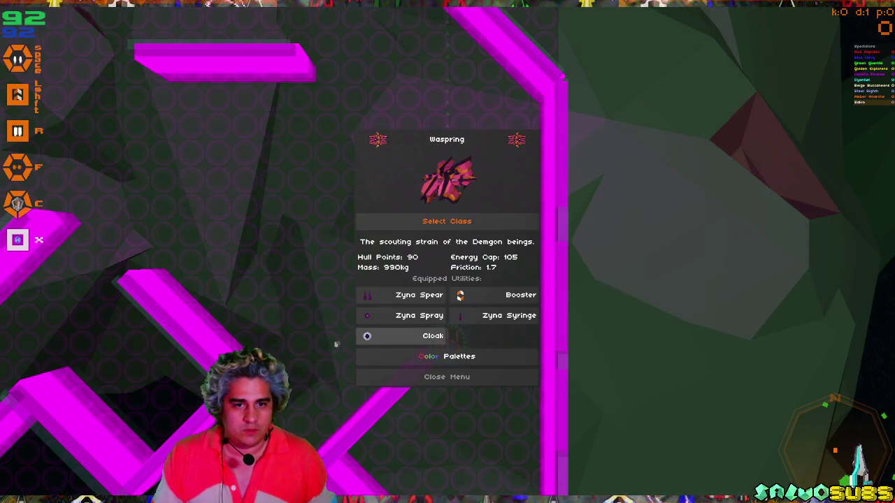
left_click(457, 222)
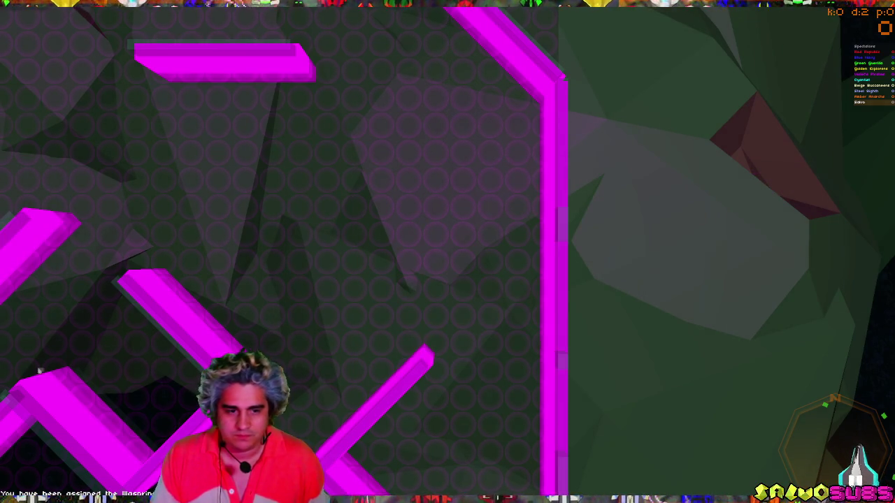
key("super")
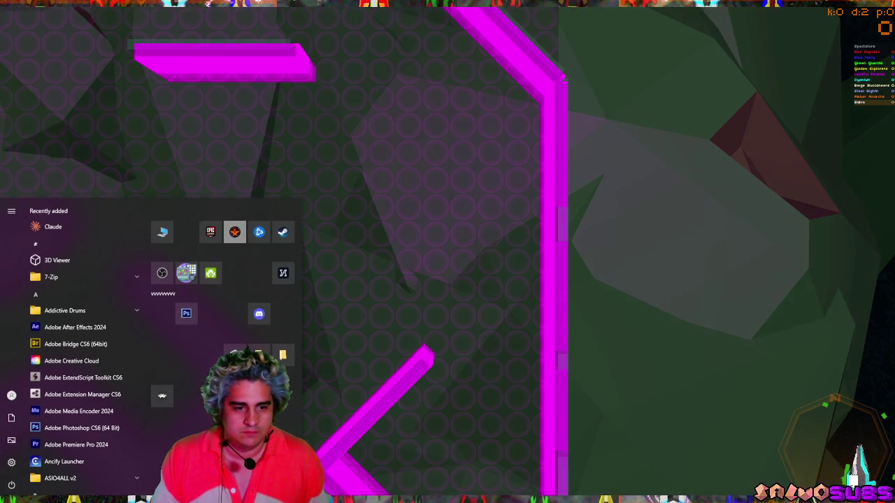
Open the Salvo Subs server's VIP VOX call and check three members' User Volume menus
left_click(259, 314)
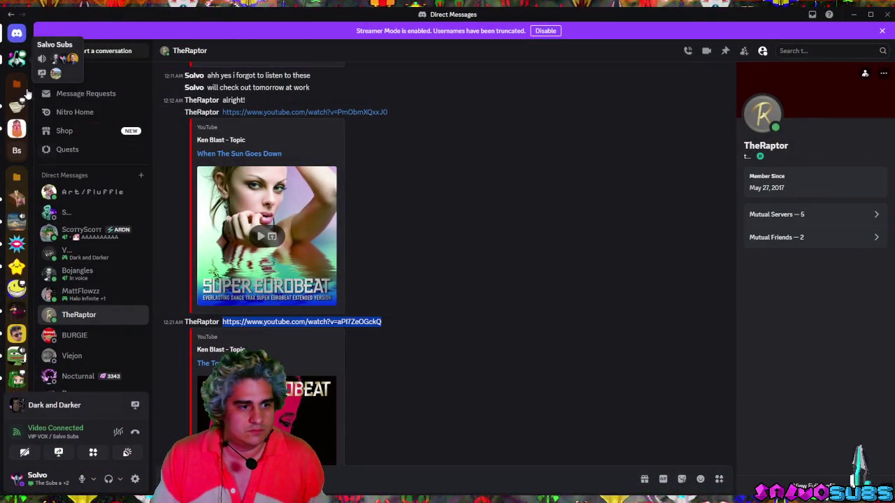
left_click(18, 65)
right_click(79, 275)
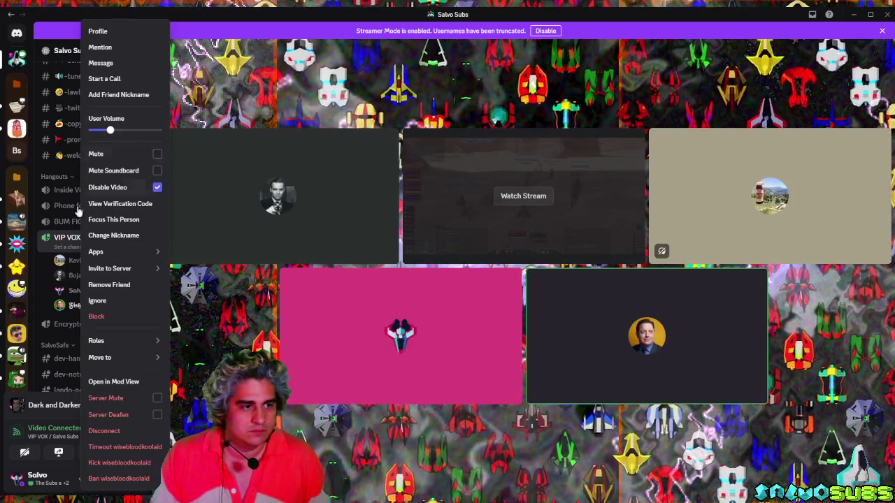
key("Escape")
right_click(84, 304)
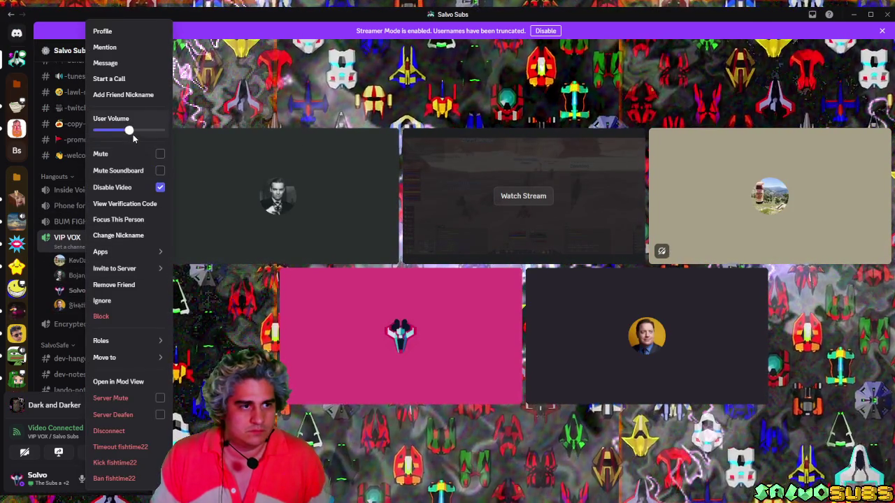
key("Escape")
right_click(63, 261)
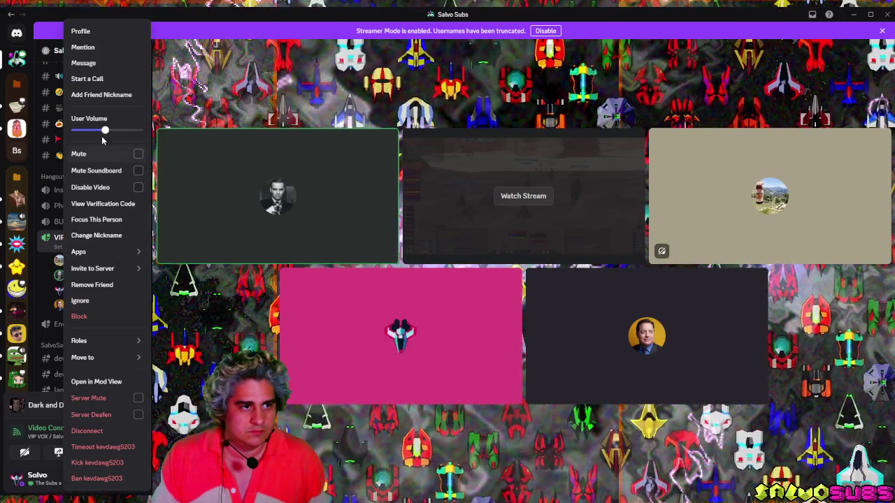
left_click(752, 121)
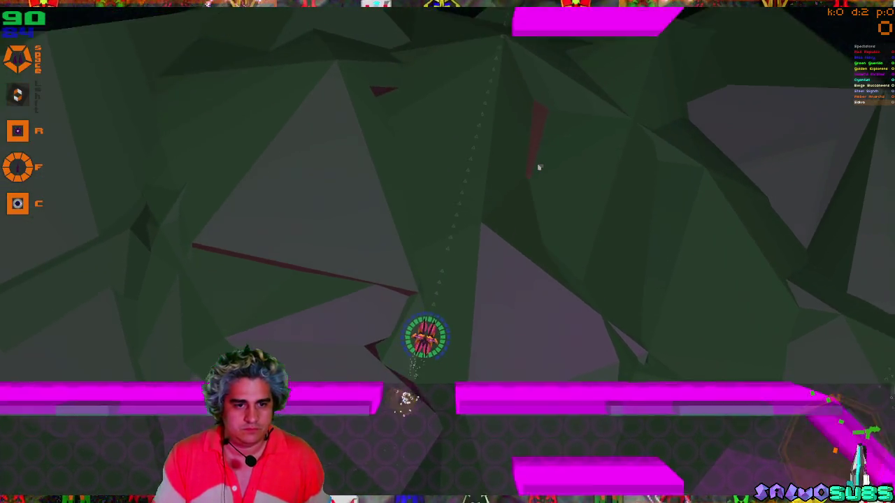
Fight the Demgon subs as Waspring, cloaking and using the R, Space and F abilities
key("c")
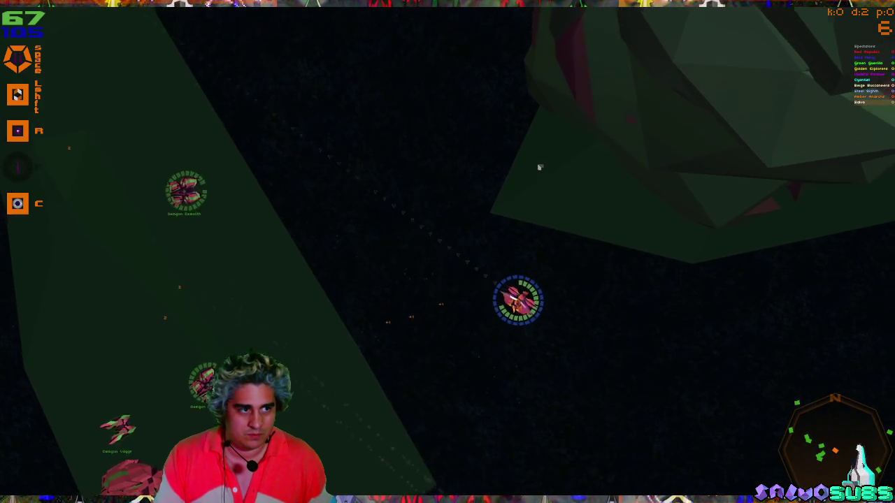
key("c")
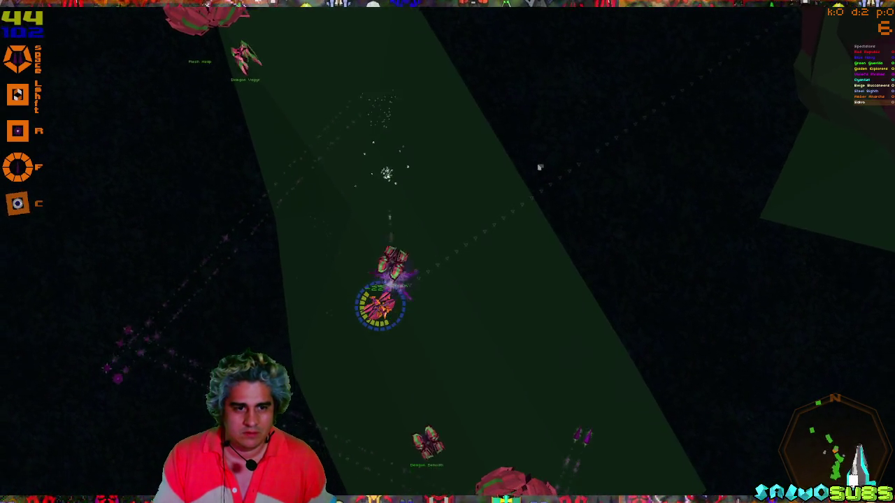
key("r")
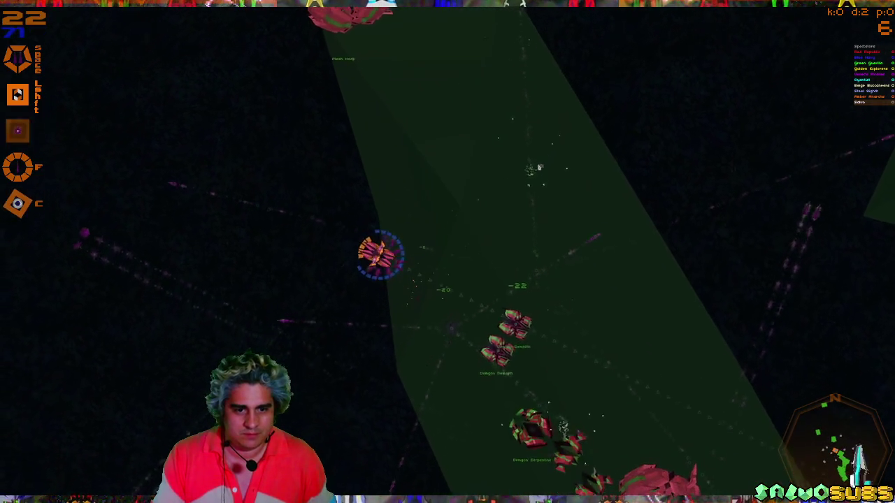
key("space")
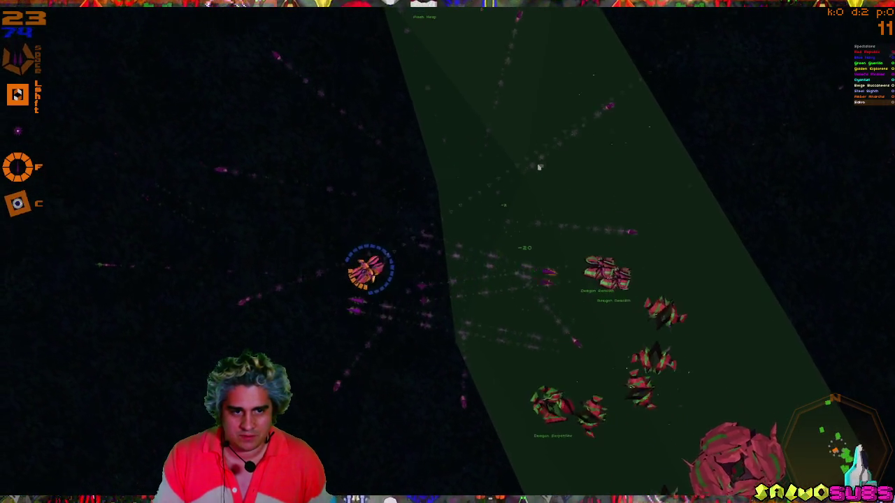
key("f")
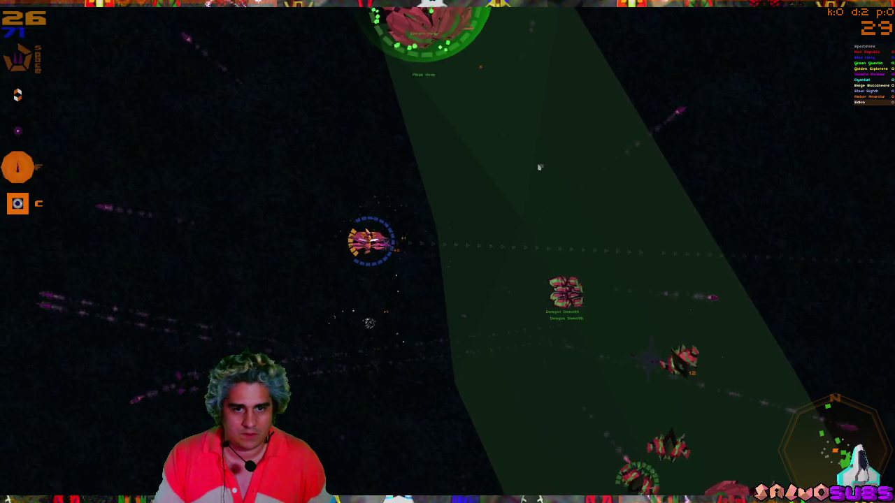
left_click(539, 167)
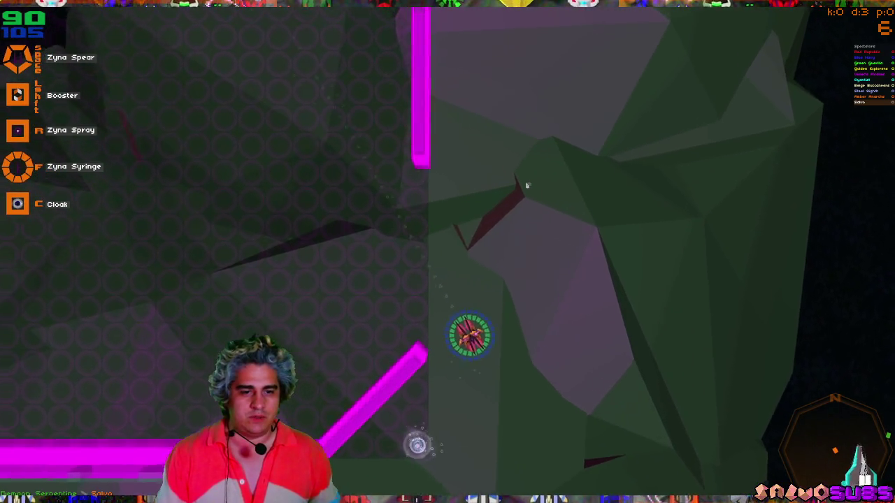
key("w")
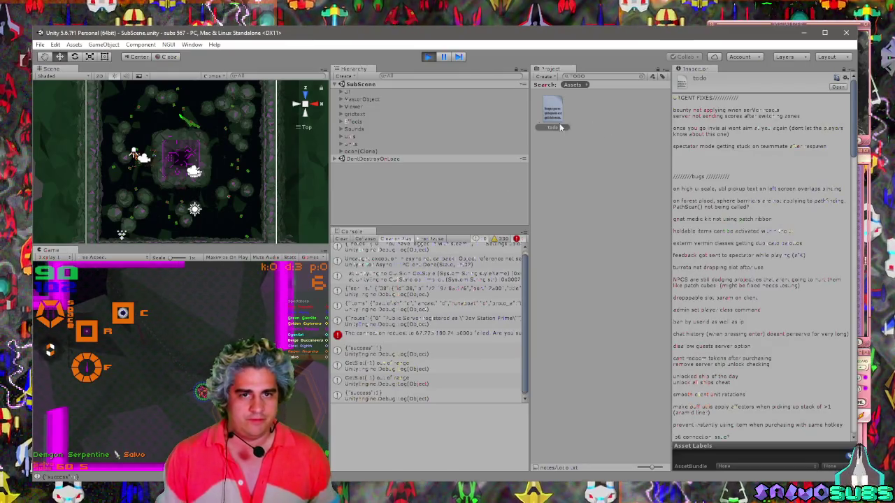
Open todo.txt from Unity's Project panel, read the spectator mode line, and return to the game
double_click(552, 111)
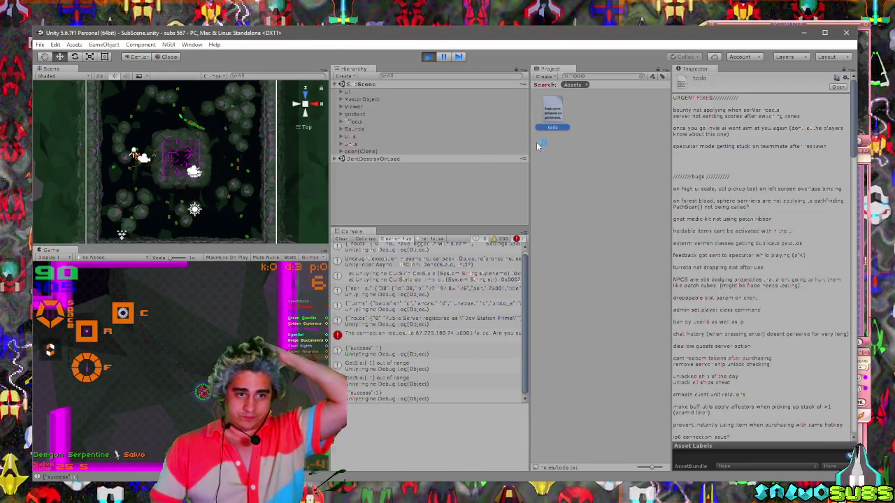
left_click_drag(369, 165, 639, 168)
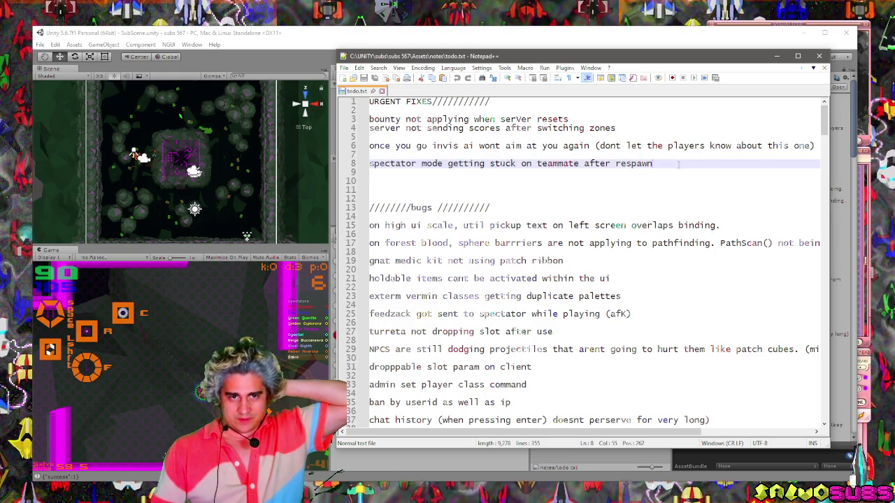
left_click(384, 111)
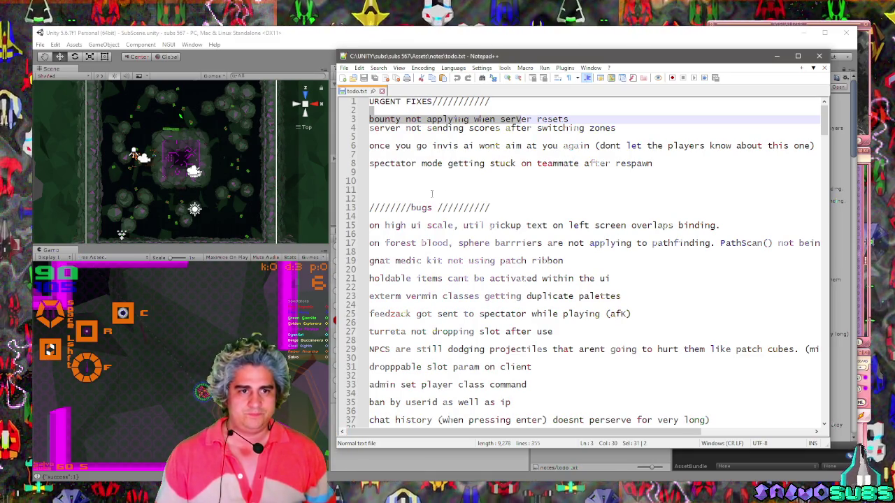
key("alt+Tab")
key("alt+Tab")
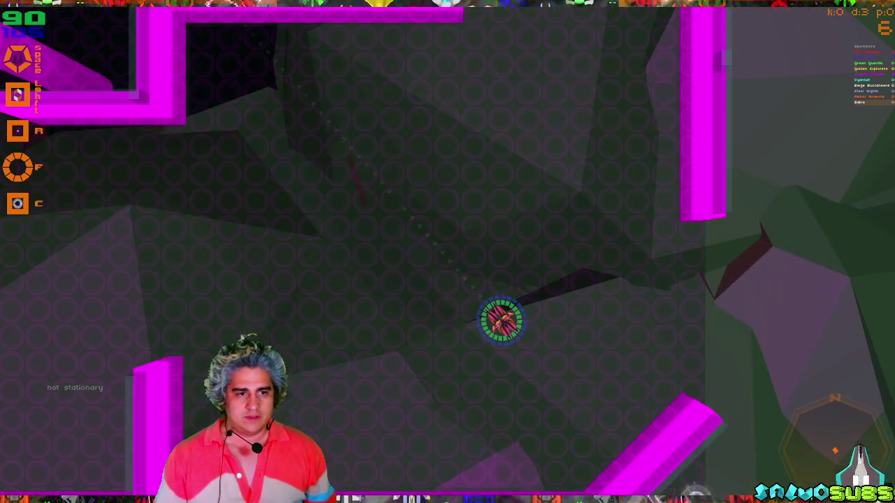
Change the hosted server's zone from Eden to Floral Harbor and restart the game
key("a")
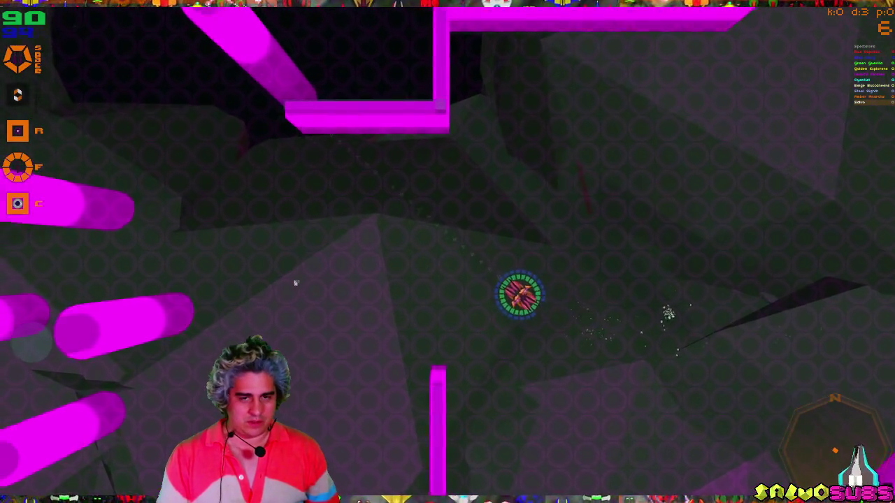
key("Escape")
key("Escape")
key("Escape")
key("Escape")
key("Escape")
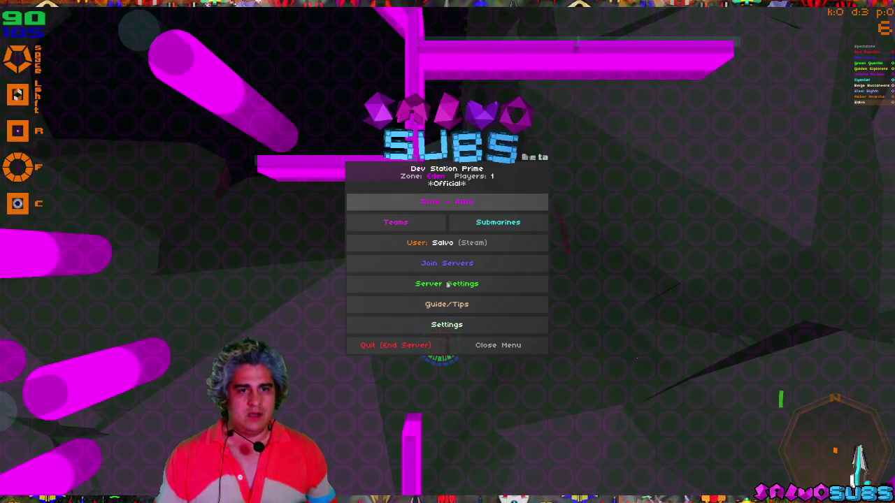
key("Escape")
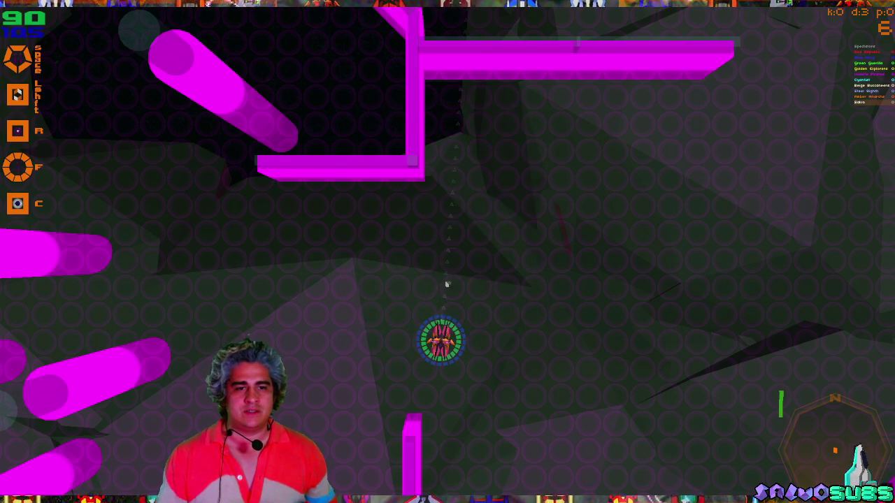
key("Escape")
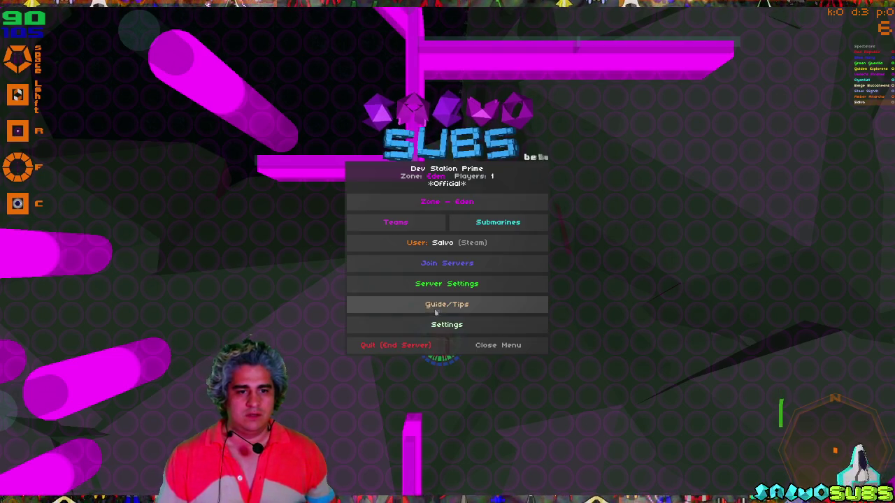
left_click(449, 284)
left_click(442, 221)
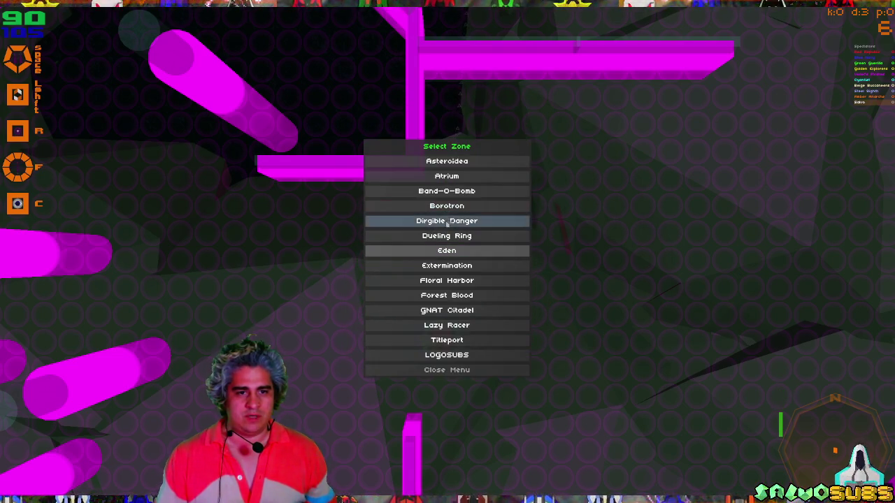
left_click(446, 205)
left_click(448, 223)
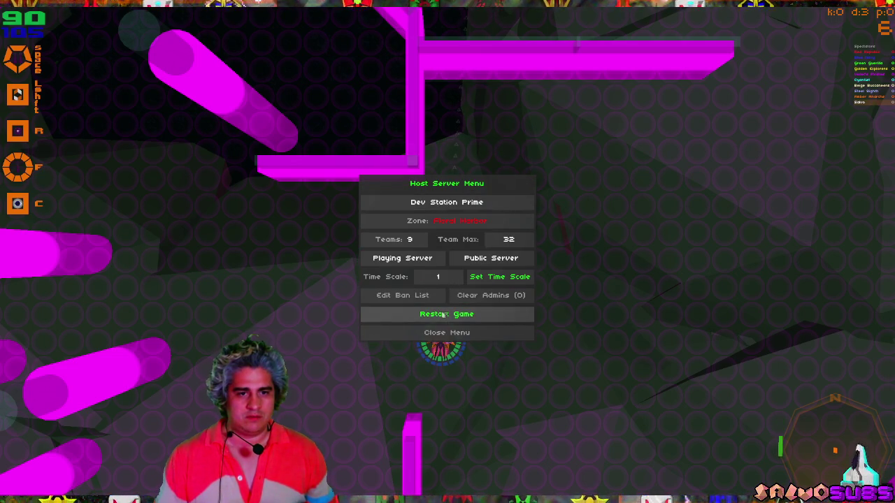
left_click(442, 315)
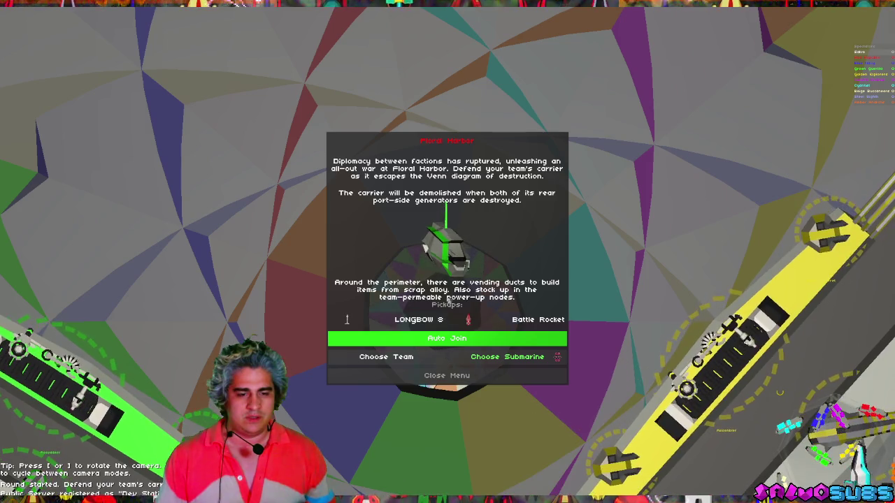
Dismiss the Floral Harbor round intro and join the Cyantist team
key("Escape")
key("Escape")
key("Escape")
key("Escape")
key("Escape")
key("m")
left_click(455, 286)
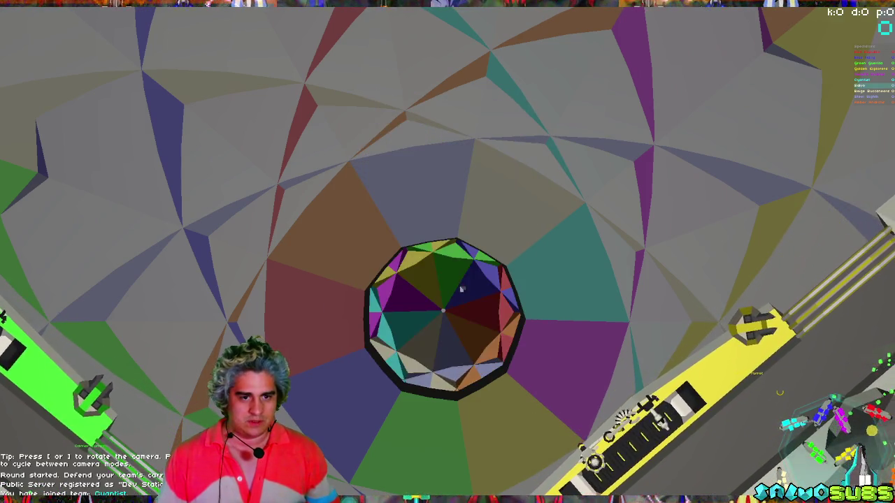
Fly the Waspring past the Carrier Cannon and generators, then bring up the main menu
key("w")
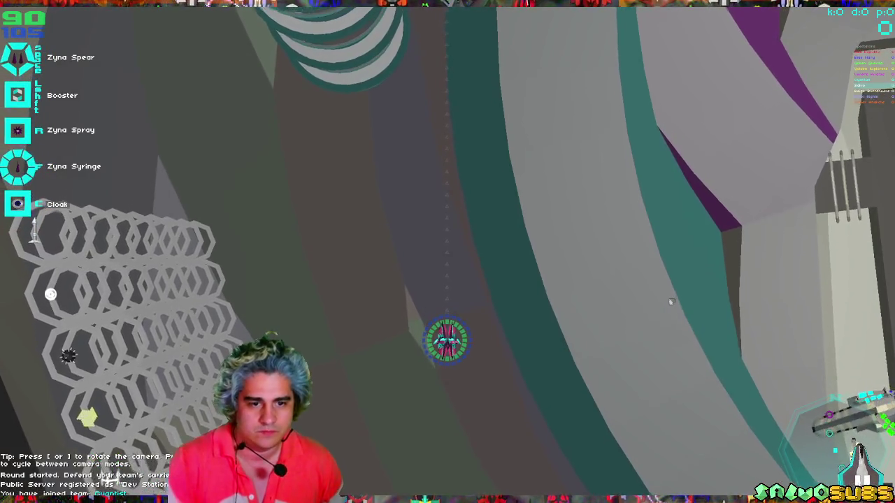
key("s")
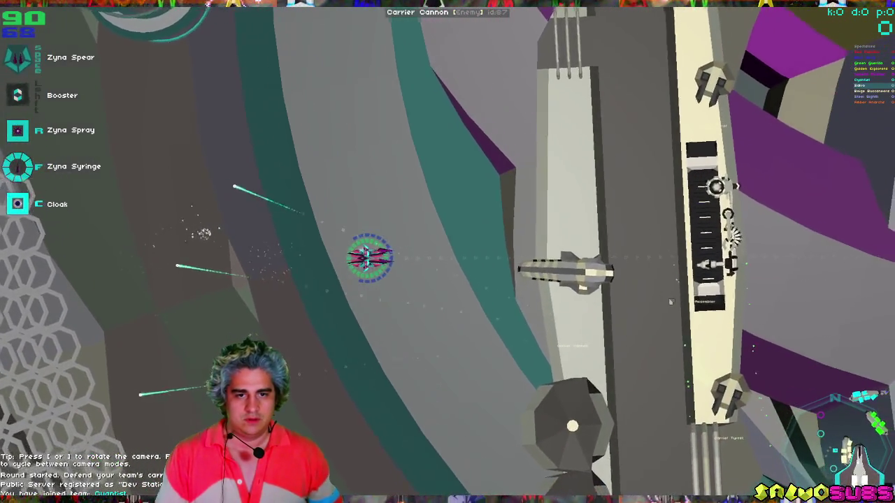
key("s")
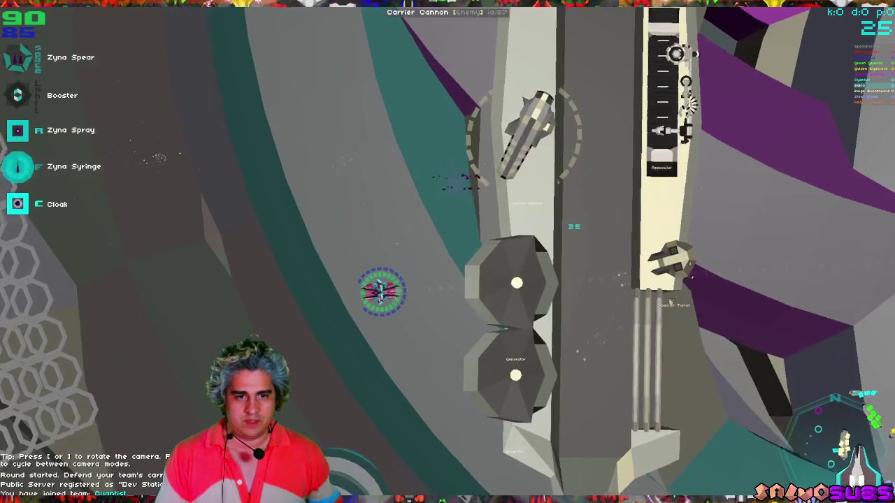
key("s")
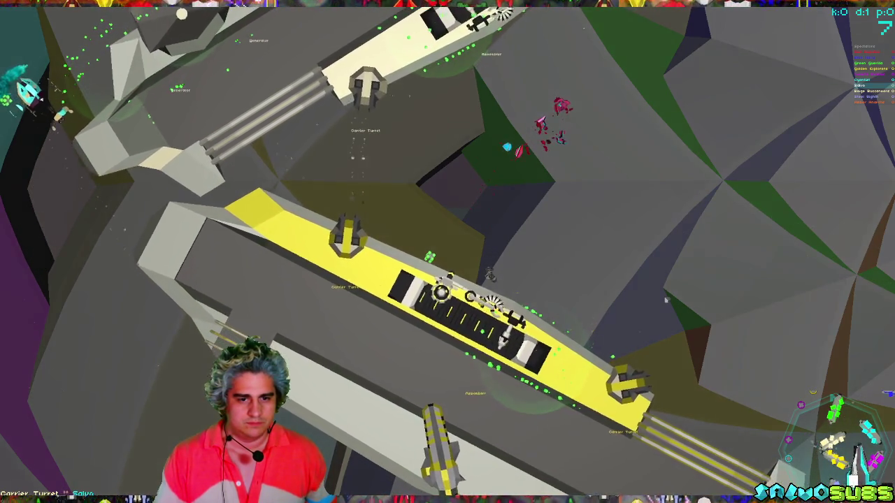
key("Escape")
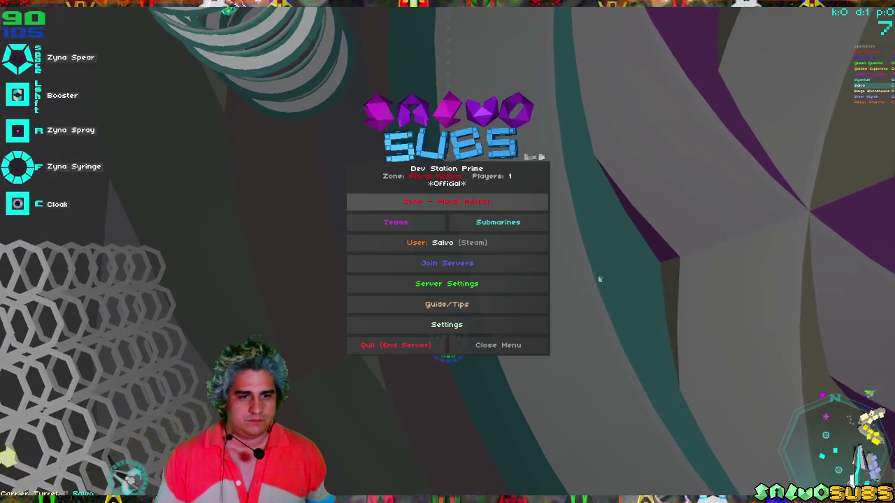
Check the Drood submarine stats (95 hull points, 1000kg mass, Serpentine Shard, Saber), then exit to Unity
left_click(470, 286)
key("Escape")
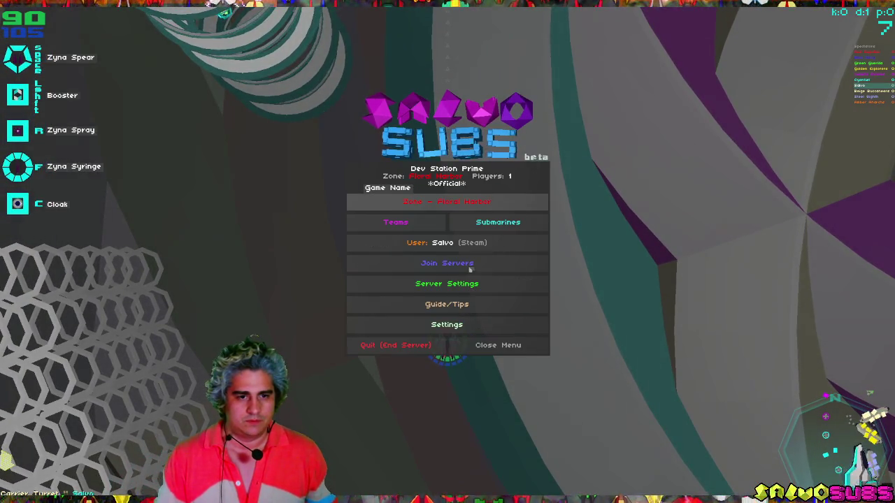
left_click(493, 223)
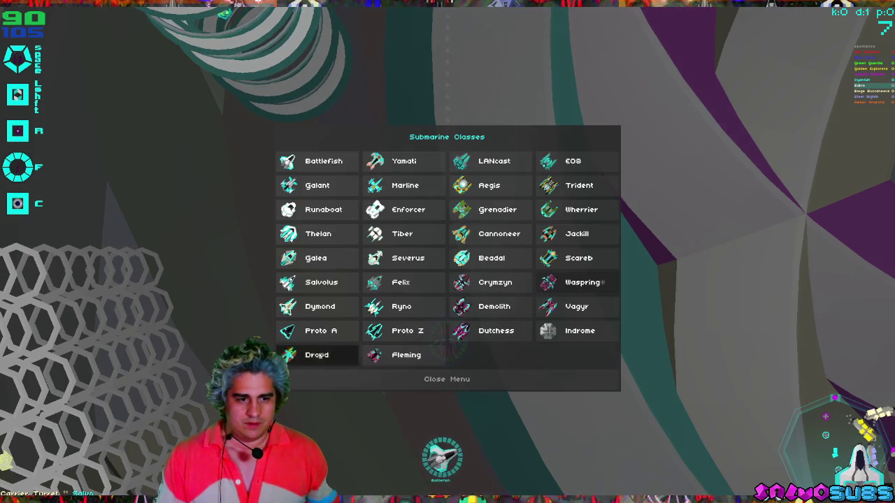
left_click(318, 355)
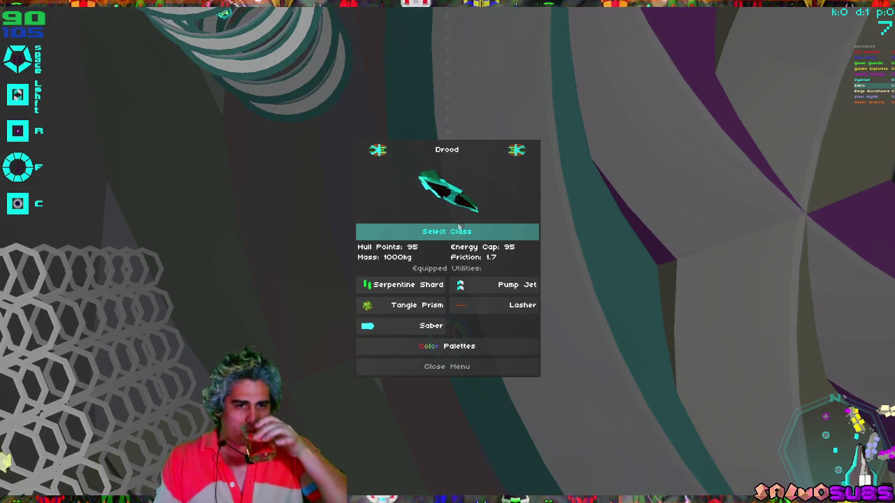
left_click(444, 232)
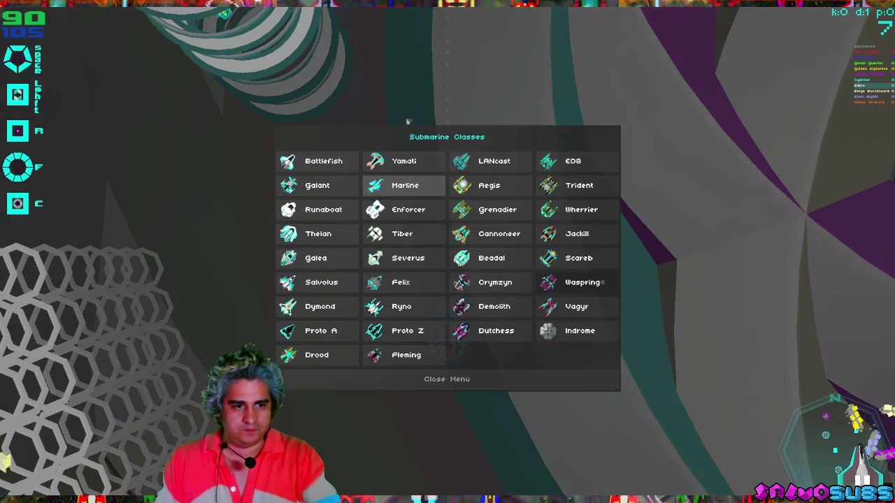
key("Escape")
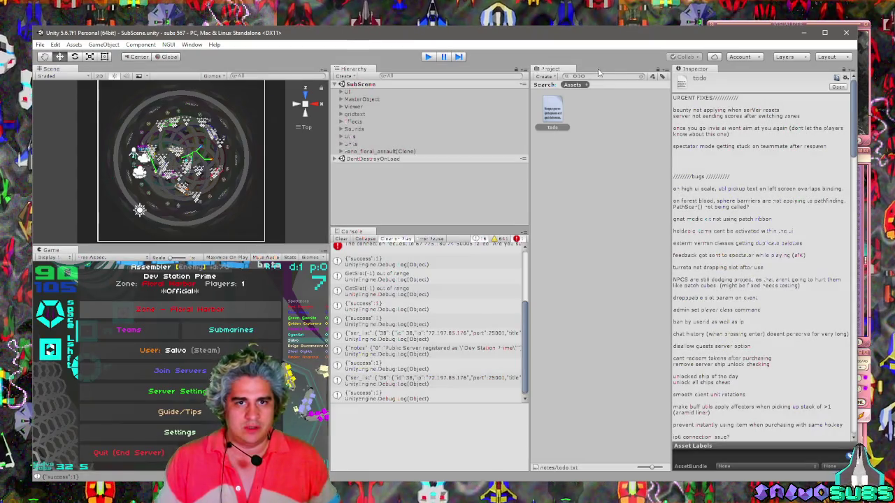
Stop Play mode, search the project for 'drood', and drag the sub_drood prefab into the scene
key("ctrl+p")
left_click(609, 76)
type("drood")
left_click(647, 151)
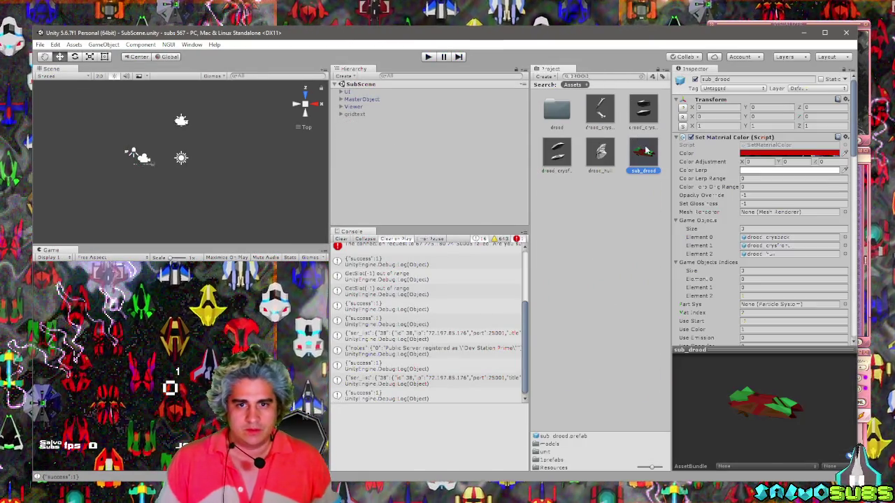
left_click_drag(646, 151, 343, 124)
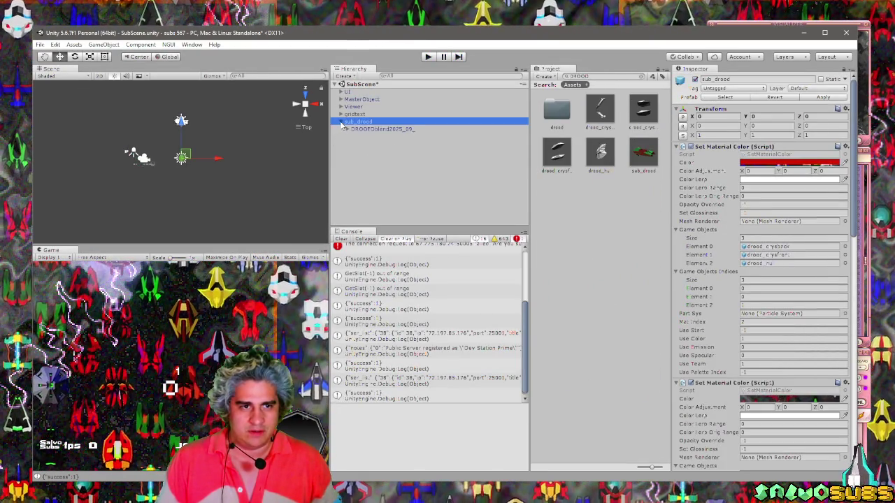
Frame the Drood ship model in the Scene view and open its source in Blender
left_click(354, 130)
double_click(364, 132)
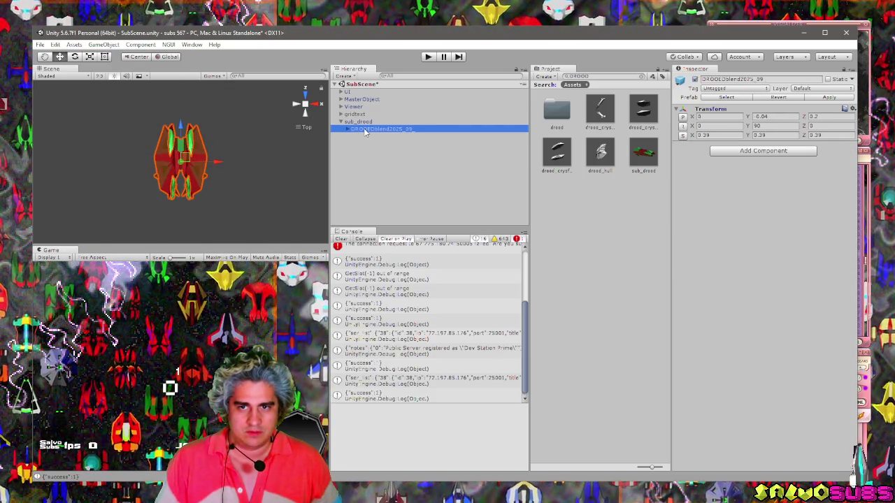
left_click_drag(139, 199, 157, 172)
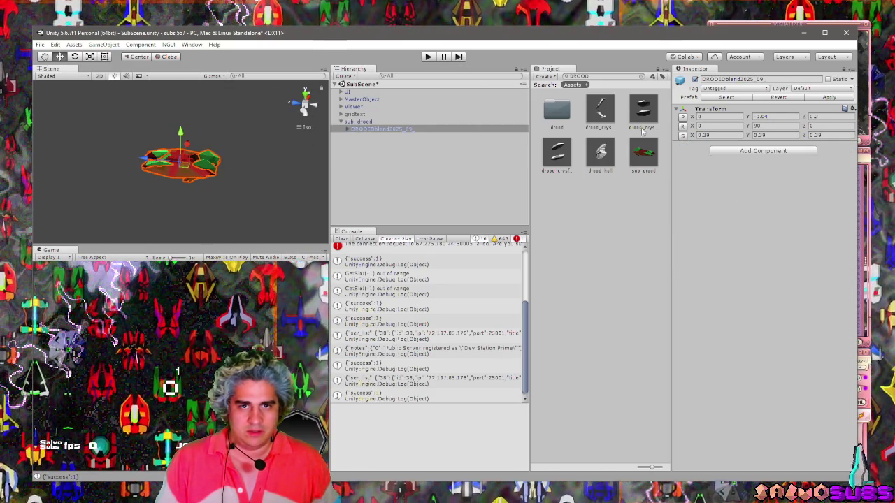
double_click(643, 153)
left_click(601, 152)
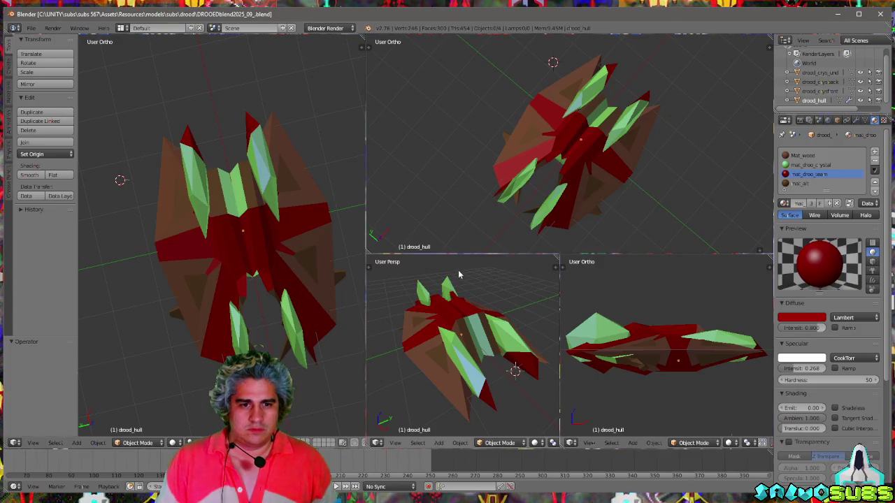
key("KP_8")
key("KP_8")
key("KP_8")
key("KP_6")
key("KP_6")
key("KP_6")
key("KP_6")
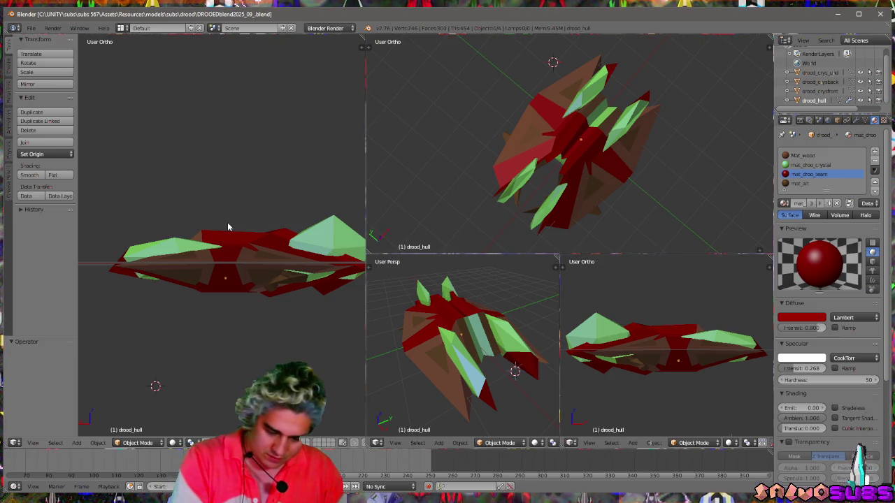
key("KP_2")
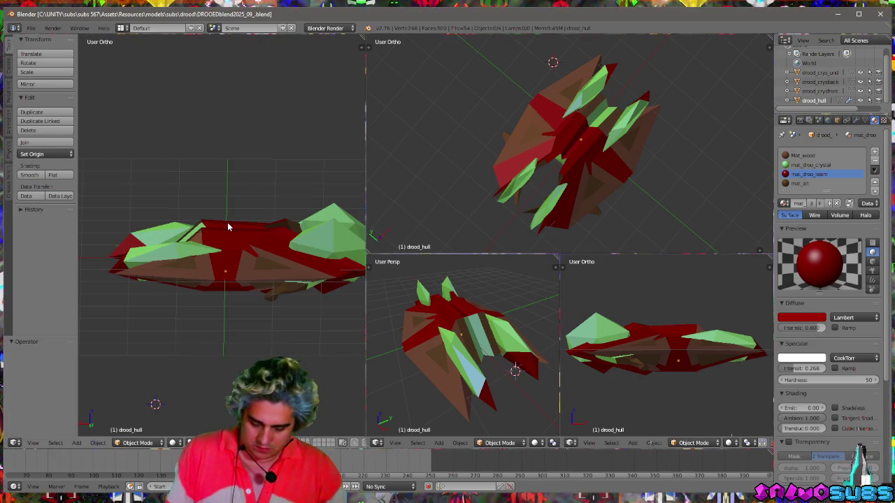
key("KP_8")
key("KP_8")
key("KP_2")
key("KP_6")
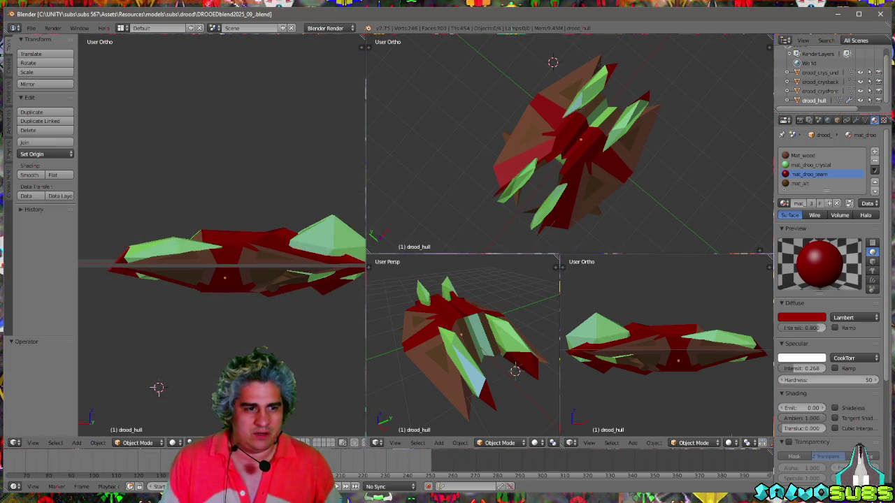
key("alt+Tab")
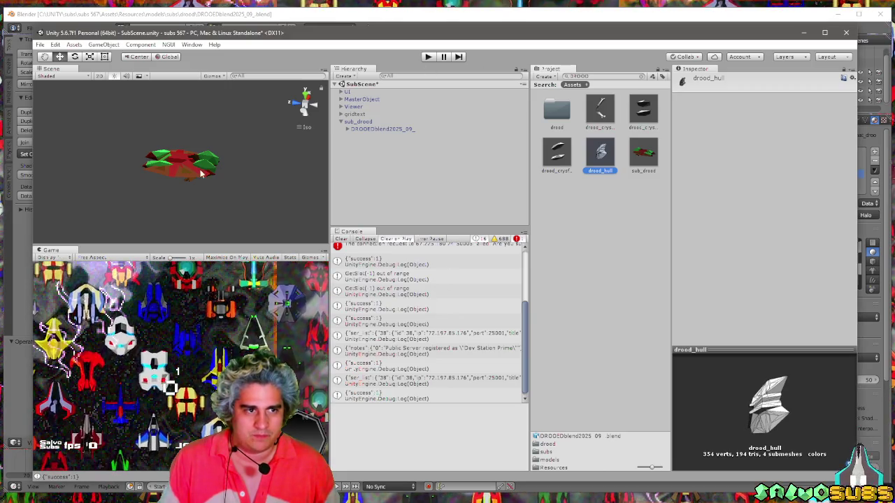
scroll(211, 171, "up", 5)
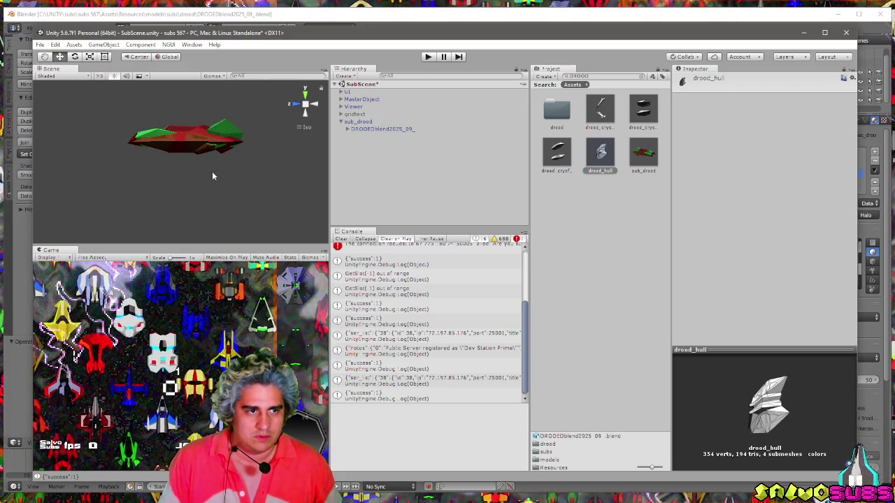
key("alt+Tab")
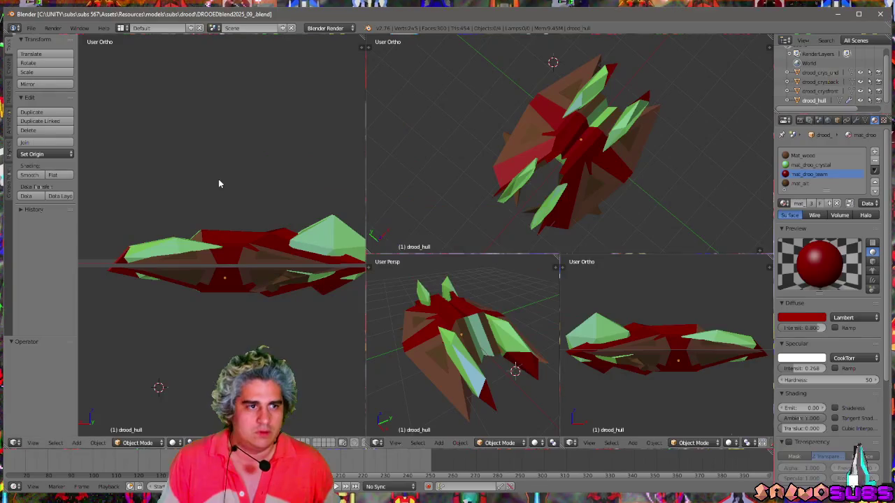
Save the drood_hull model over DROODblend2025_09.blend
key("Tab")
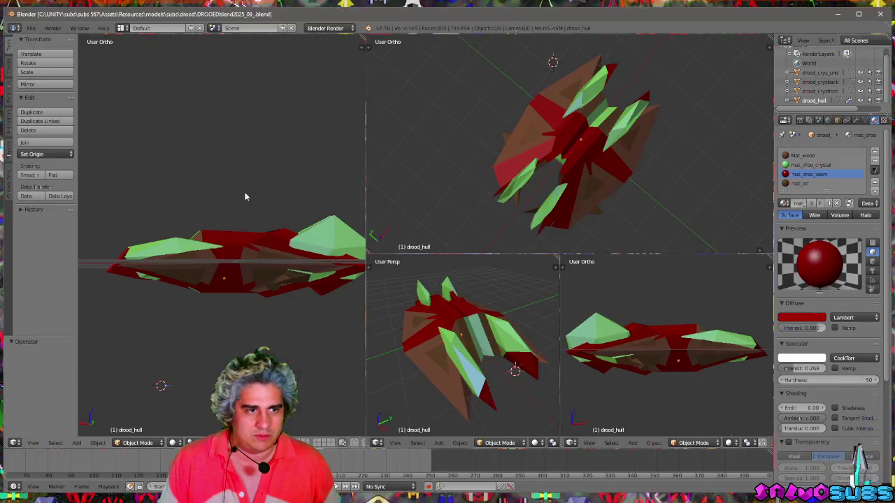
key("a")
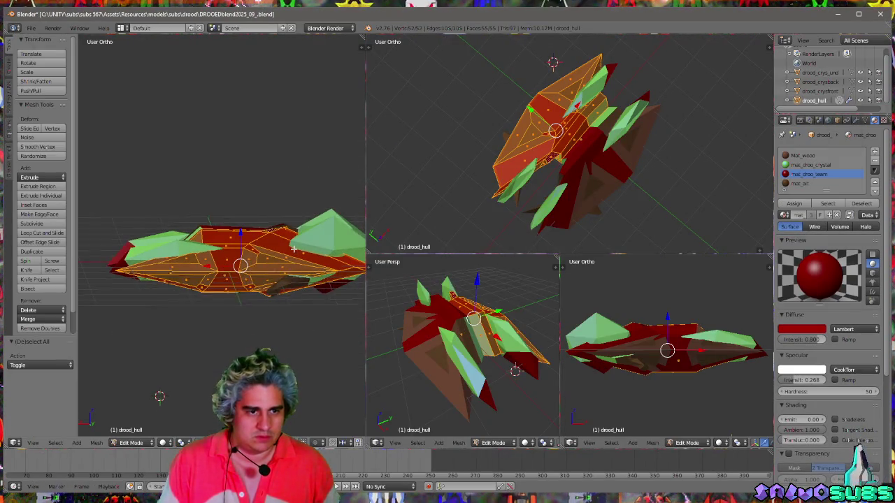
key("Tab")
mouse_move(301, 253)
left_mouse_down()
mouse_move(292, 270)
mouse_move(296, 329)
mouse_move(325, 245)
mouse_move(261, 234)
mouse_move(290, 217)
mouse_move(262, 221)
mouse_move(234, 315)
left_mouse_up()
key("space")
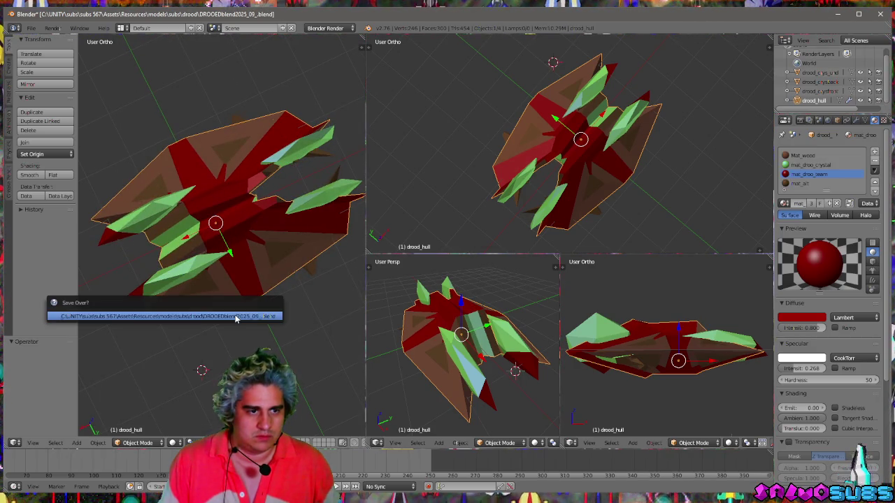
key("Return")
Look over the ship from above and below, then quit Blender
left_click_drag(318, 267, 282, 323)
key("a")
mouse_move(251, 204)
left_mouse_down()
mouse_move(209, 240)
mouse_move(374, 205)
left_mouse_up()
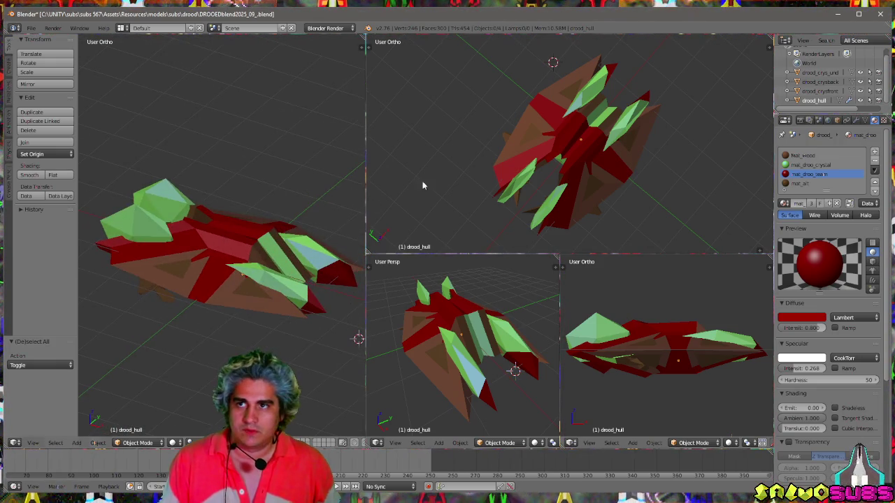
left_click(881, 15)
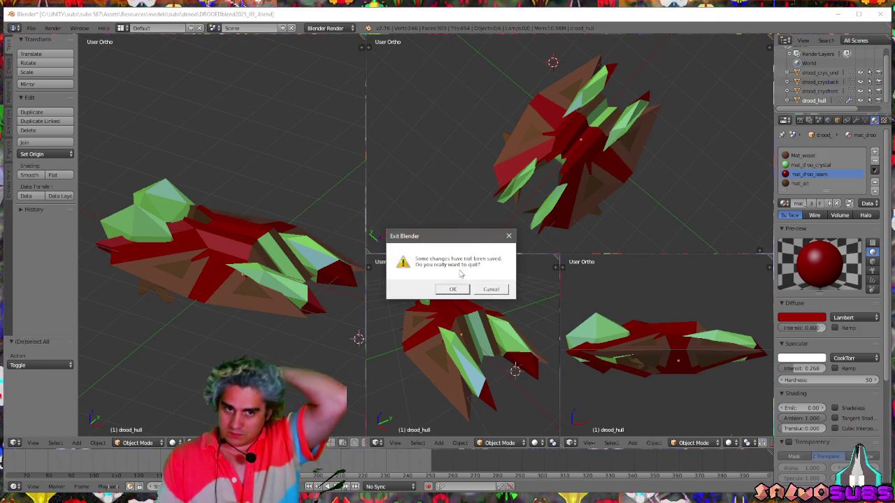
Confirm exiting Blender and orbit Unity's scene around the updated Drood ship
left_click(451, 291)
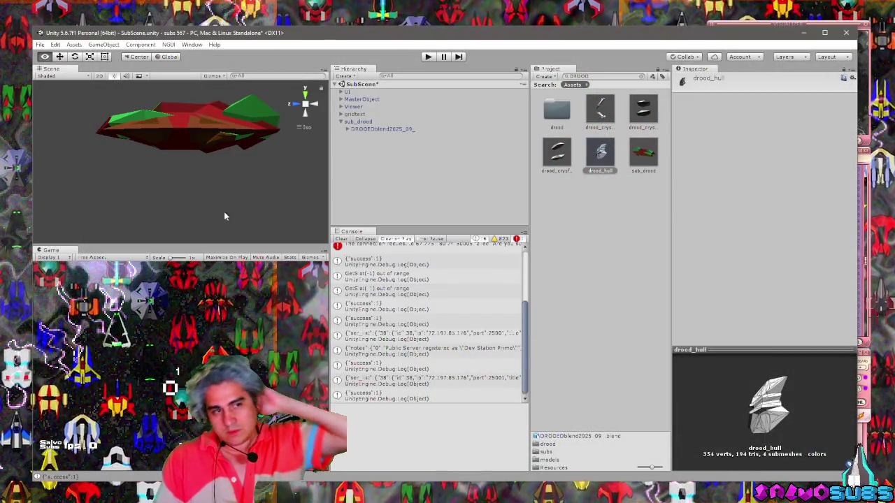
mouse_move(182, 190)
left_mouse_down()
mouse_move(176, 194)
mouse_move(184, 184)
mouse_move(114, 127)
mouse_move(196, 198)
left_mouse_up()
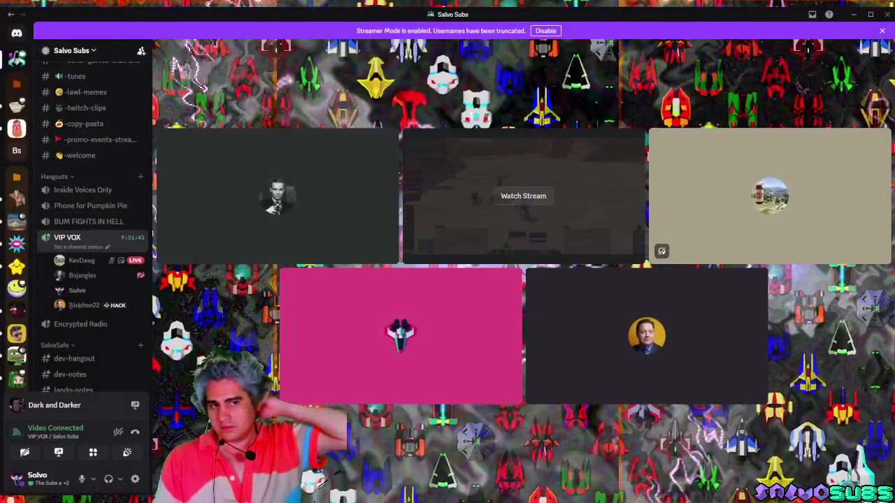
Focus the call on one member's video, then return to the participant grid
right_click(115, 277)
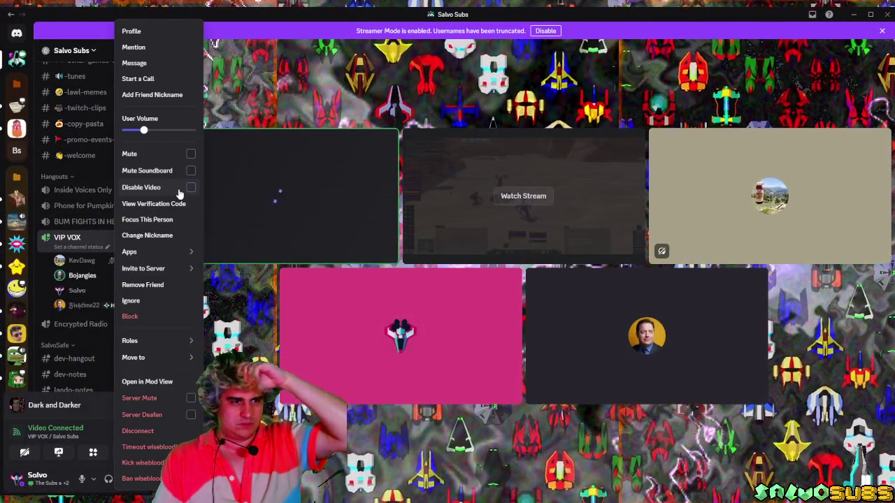
left_click(319, 204)
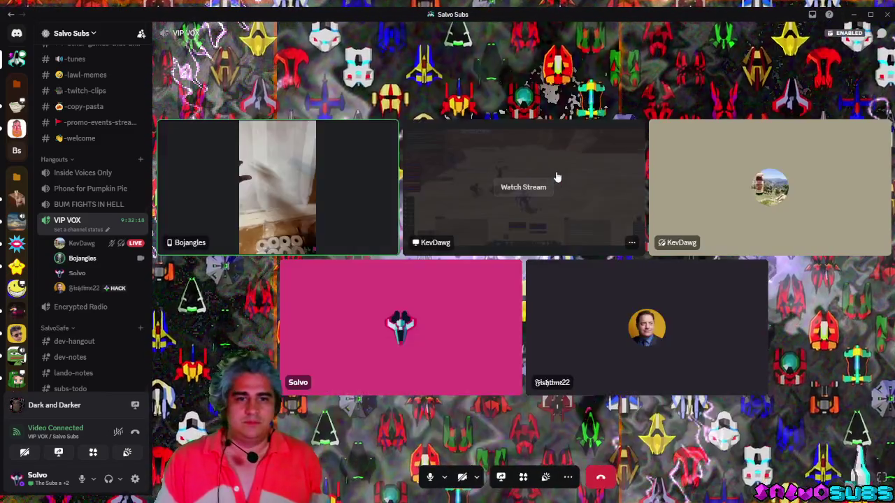
left_click(398, 231)
Disable that participant's video and switch back to Unity
right_click(266, 182)
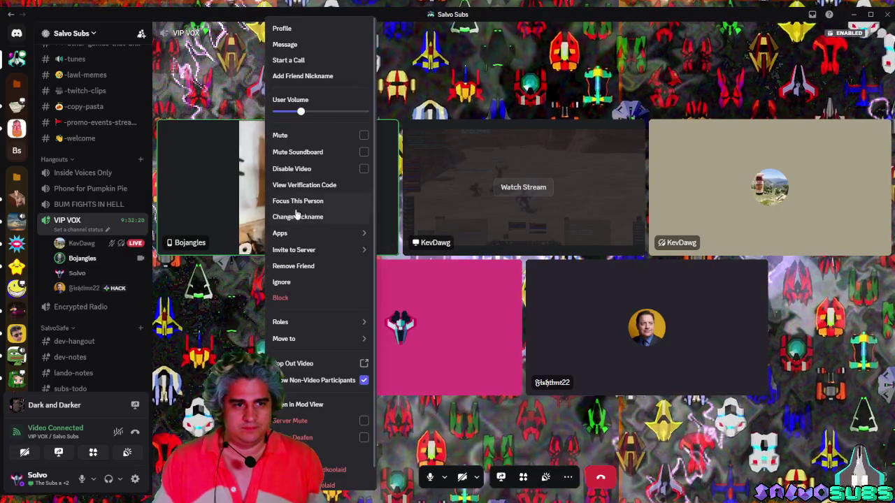
mouse_move(339, 259)
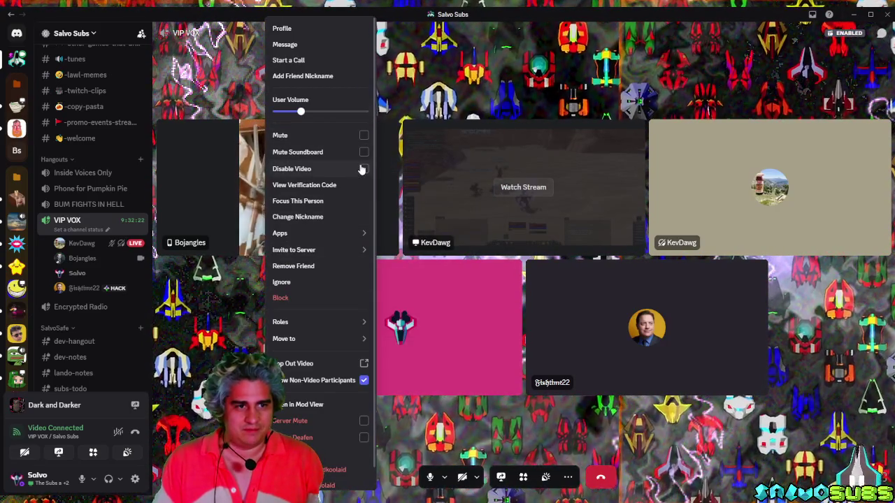
left_click(361, 170)
left_click(728, 74)
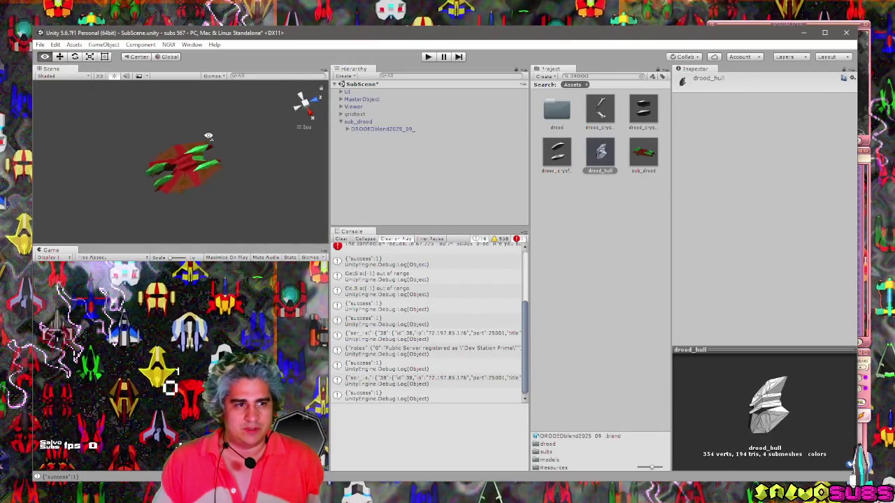
Orbit the Drood model upright and inspect the drood crystal asset and sub_drood prefab
scroll(186, 186, "up", 3)
left_click_drag(175, 172, 245, 205)
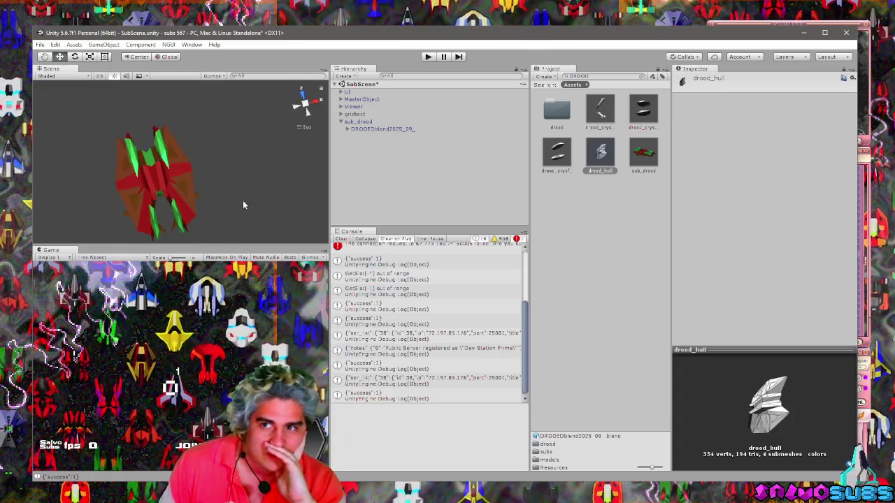
mouse_move(182, 200)
left_mouse_down()
mouse_move(209, 200)
mouse_move(193, 165)
left_mouse_up()
left_click(600, 102)
left_click(642, 155)
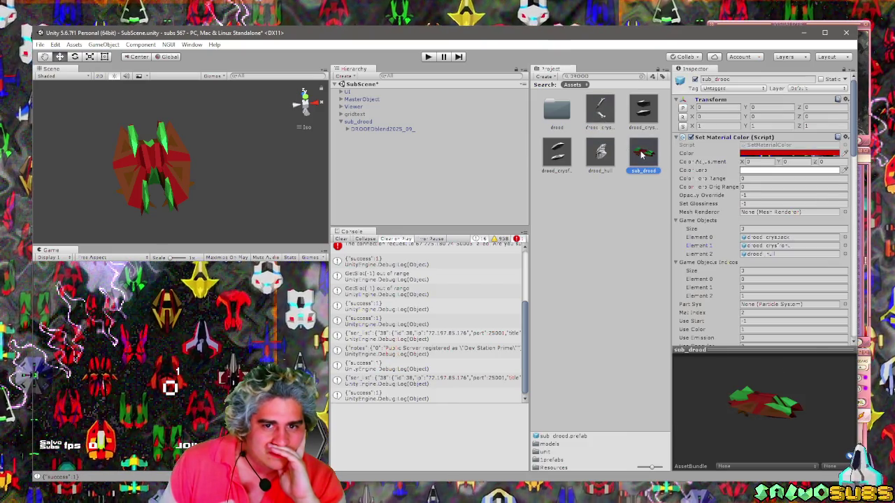
Reveal drood_hull's folder, Assets/Resources/models/subs/drood, in File Explorer
double_click(600, 152)
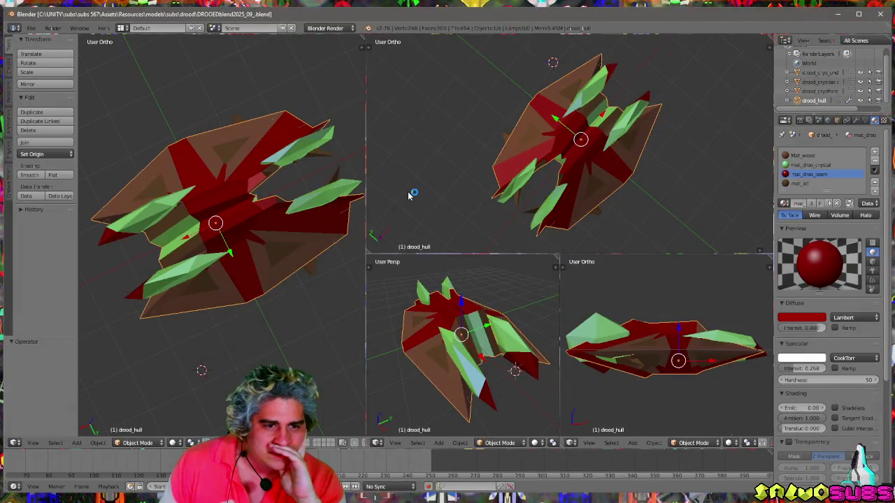
left_click(879, 14)
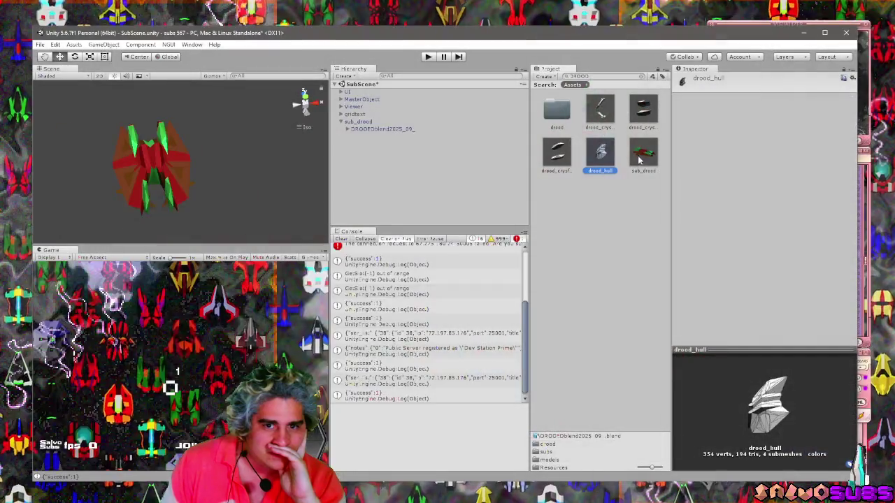
right_click(607, 153)
left_click(654, 167)
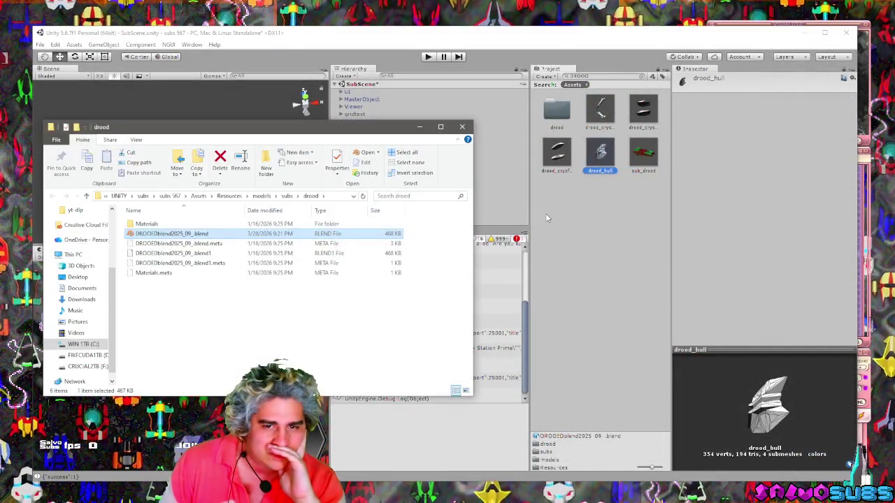
Move up to the subs folder, open a second This PC window beside it, and return to Discord
left_click(287, 196)
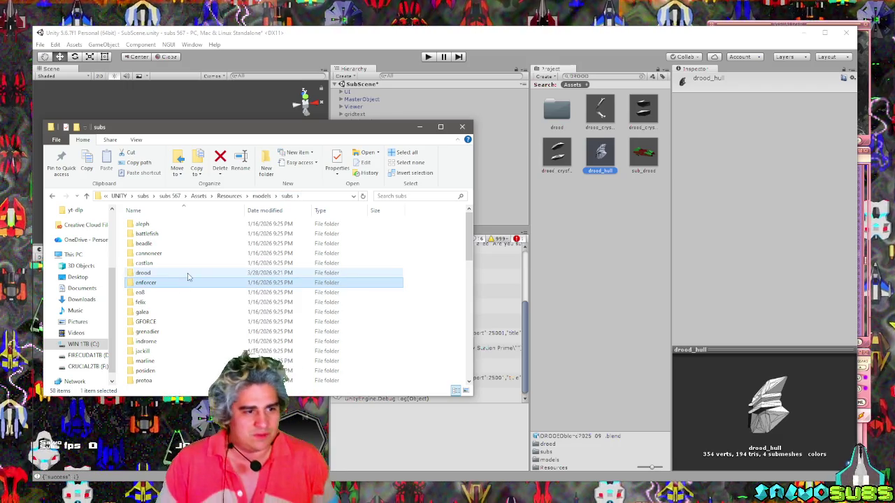
scroll(183, 283, "down", 2)
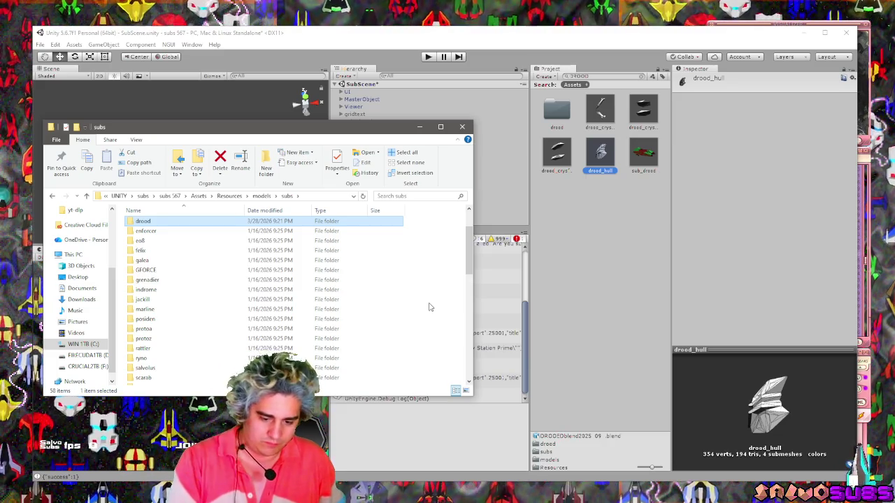
key("alt+Left")
mouse_move(349, 139)
left_mouse_down()
mouse_move(442, 139)
mouse_move(466, 149)
left_mouse_up()
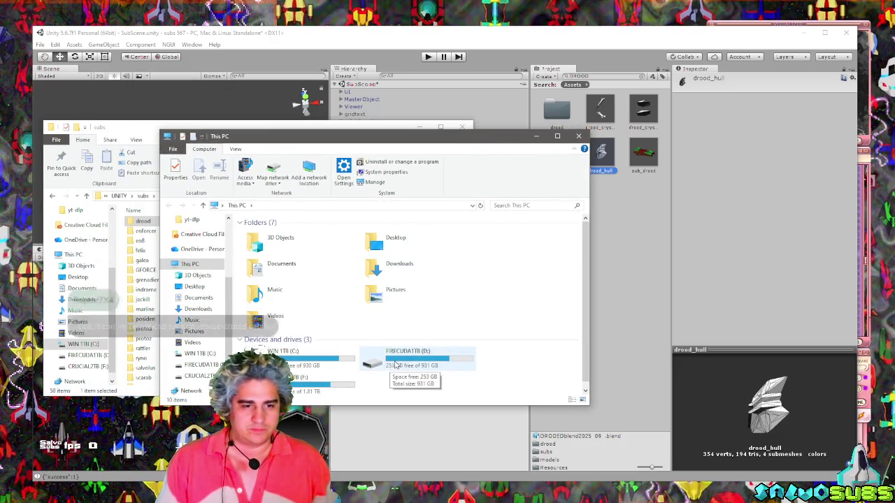
key("alt+Tab")
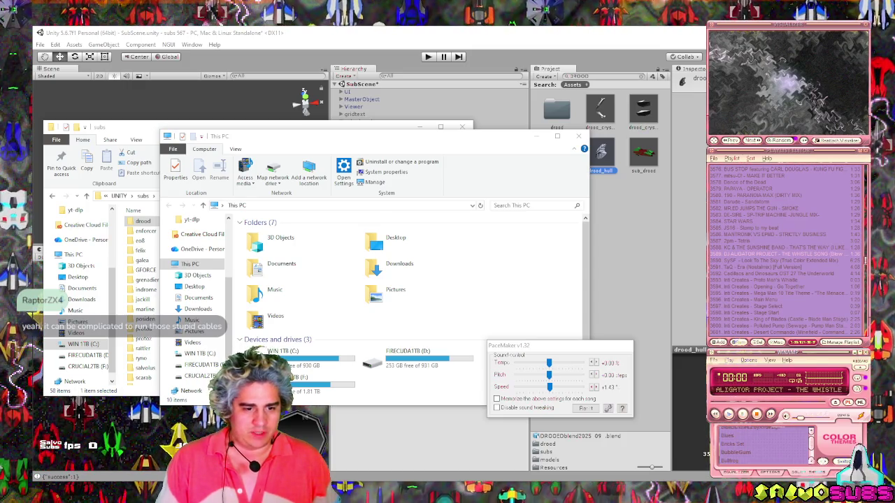
key("alt+Tab")
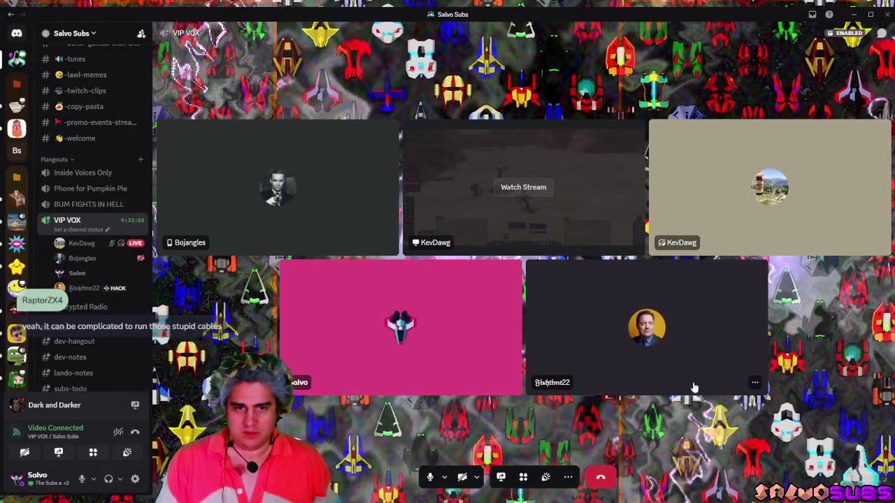
Find and copy the 'Killing my Love' YouTube link in the direct message
key("alt+Left")
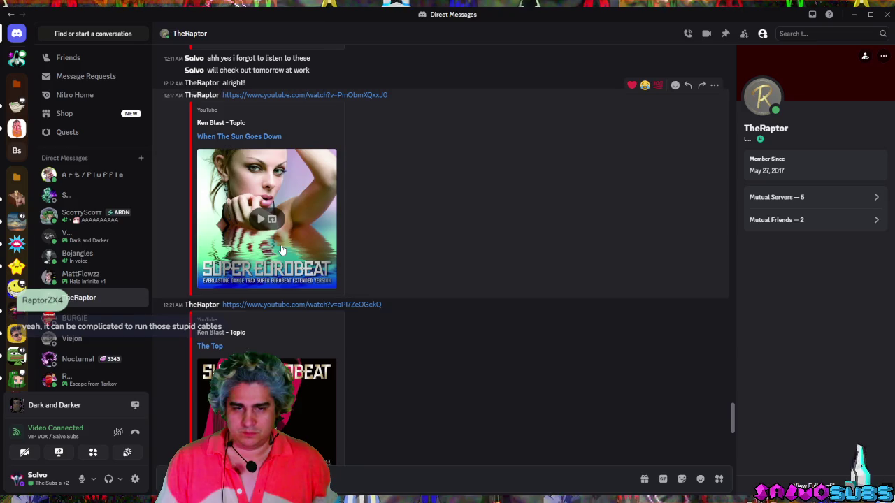
scroll(340, 399, "down", 4)
scroll(381, 273, "up", 2)
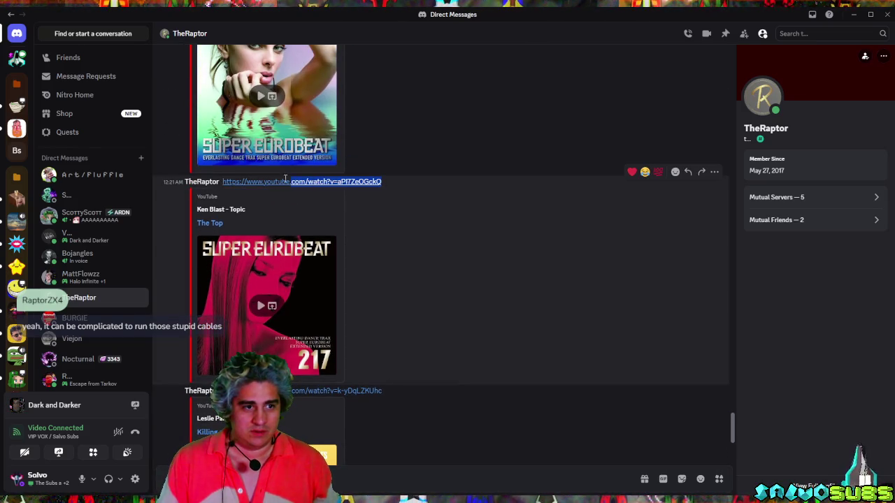
scroll(351, 351, "up", 3)
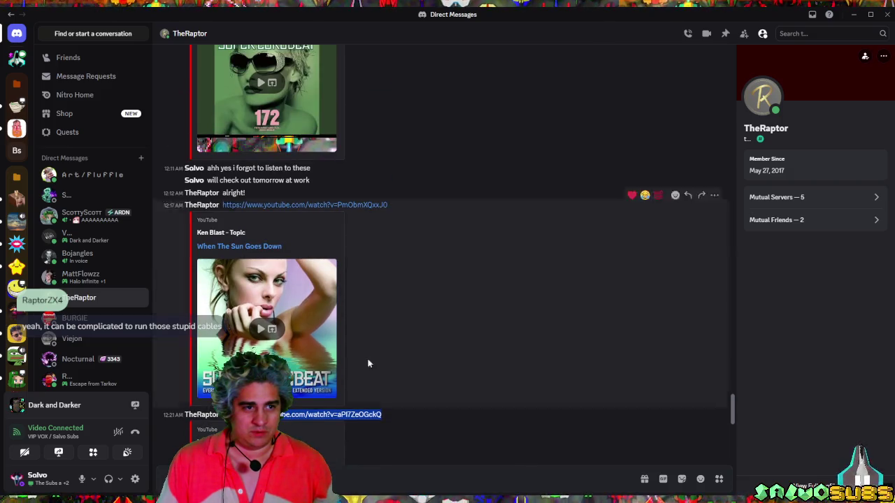
scroll(424, 427, "down", 1)
scroll(422, 431, "down", 3)
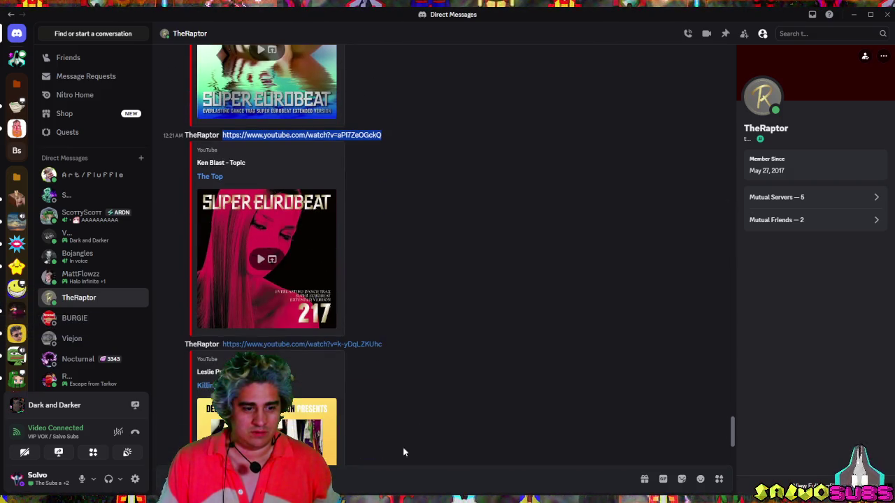
left_click_drag(382, 351, 222, 345)
scroll(346, 404, "down", 2)
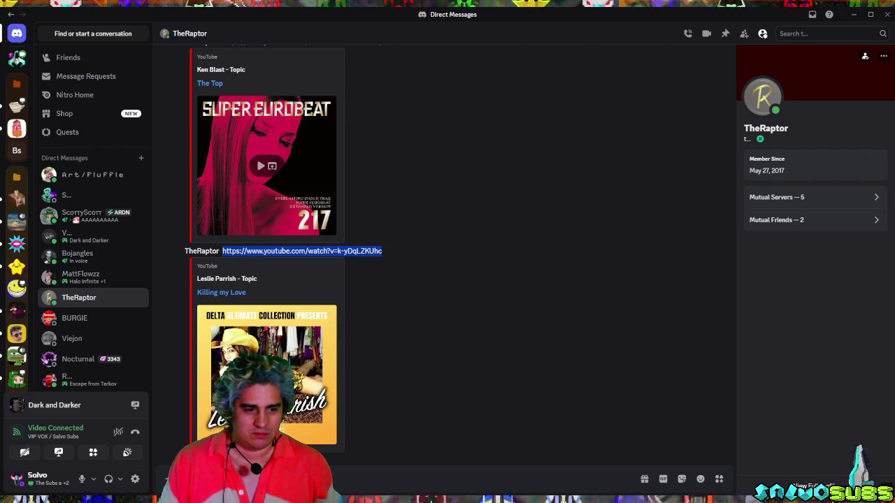
key("alt+Tab")
Play the copied link in the browser, then minimize Discord
left_click(564, 103)
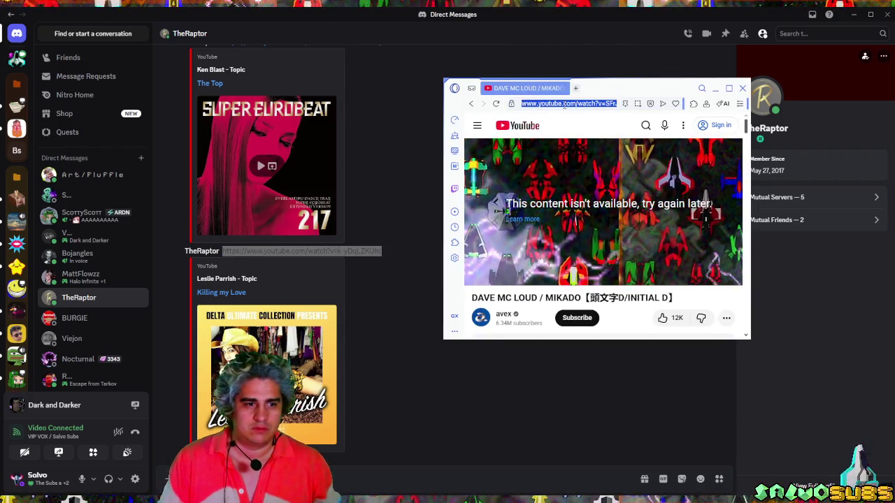
key("ctrl+v")
key("Return")
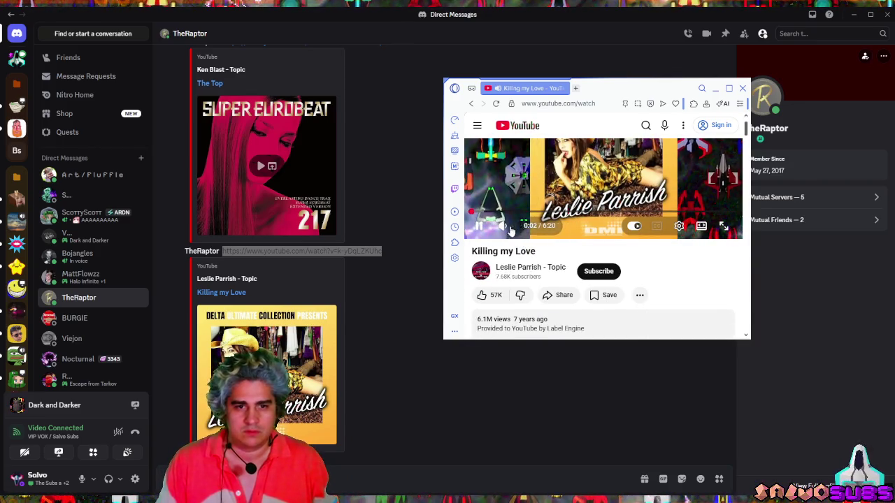
left_click(367, 190)
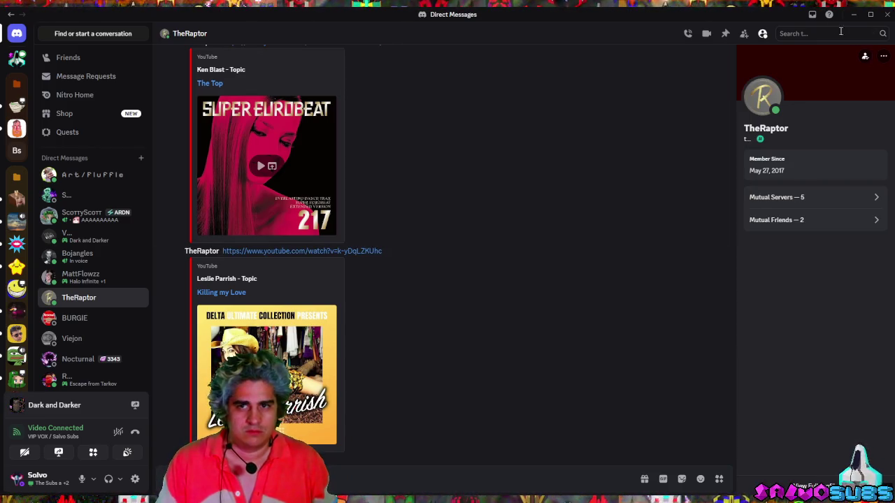
left_click(852, 17)
Browse to the D:\FILES\W\SS\blend\subs\DROO folder in the This PC window
left_click(391, 146)
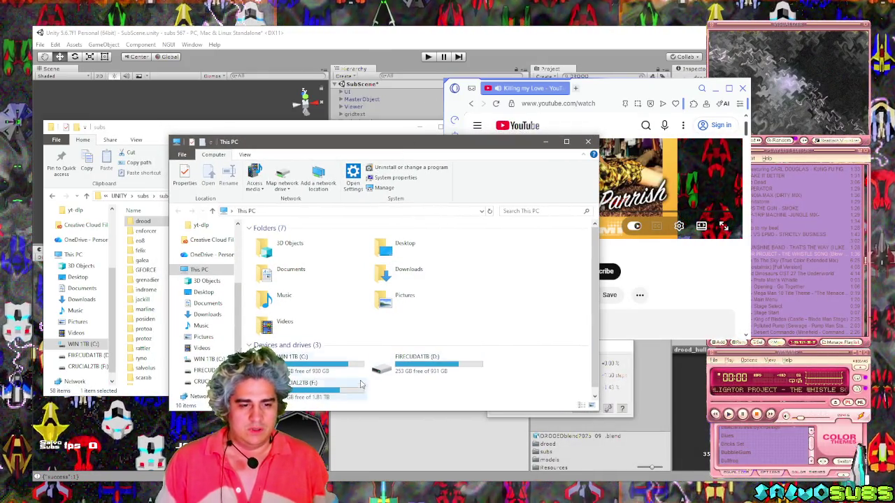
left_click(398, 369)
double_click(399, 369)
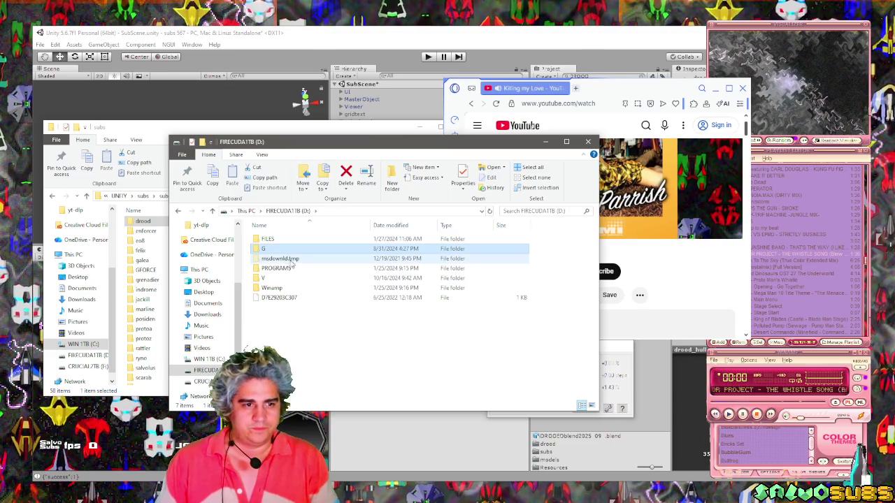
double_click(270, 239)
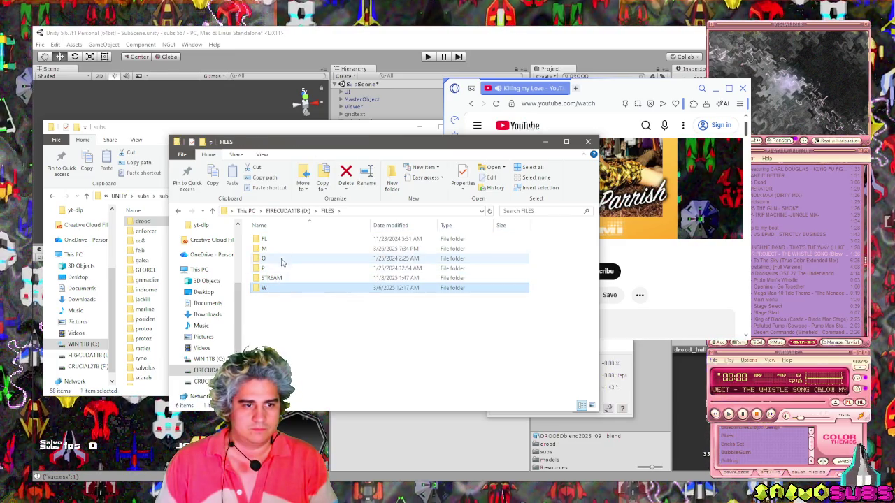
double_click(282, 261)
double_click(282, 261)
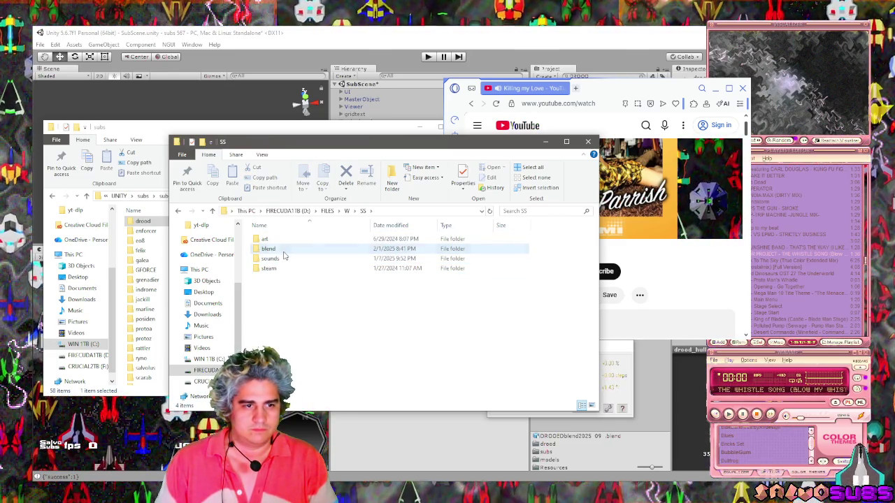
double_click(284, 253)
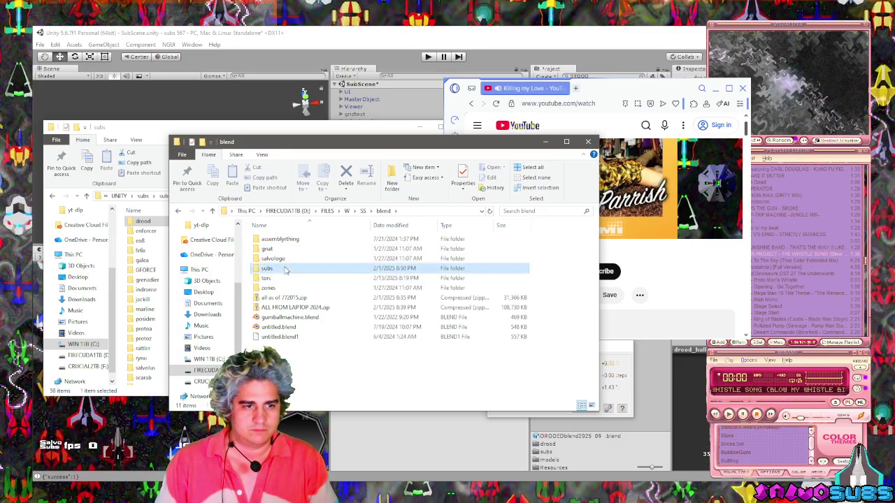
double_click(282, 269)
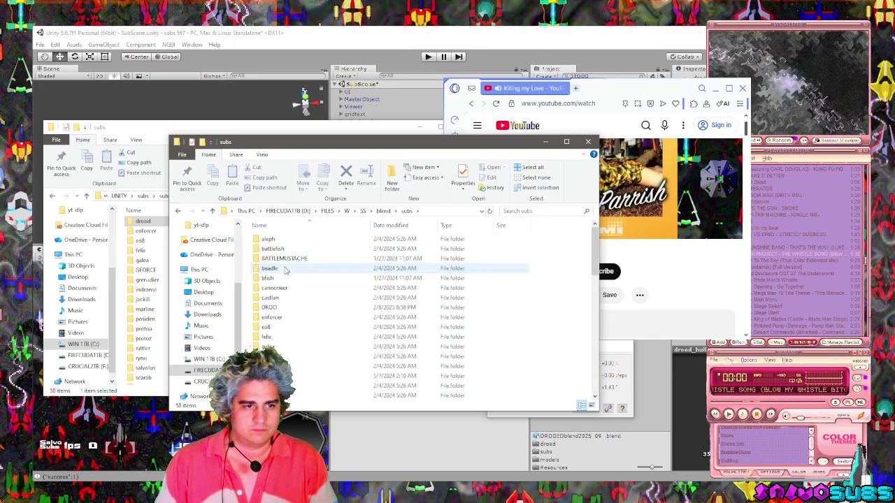
double_click(270, 307)
Sort by date modified and open DROOSK_25_01.blend in Blender
scroll(302, 336, "down", 1)
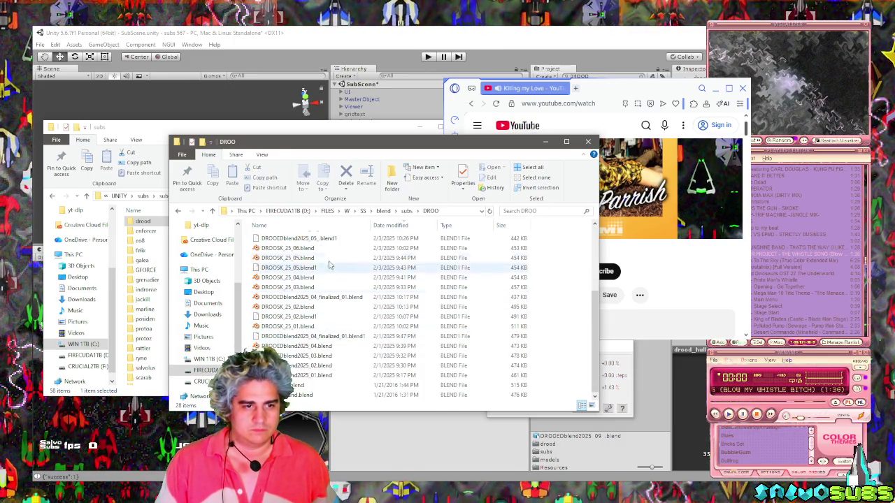
left_click(399, 225)
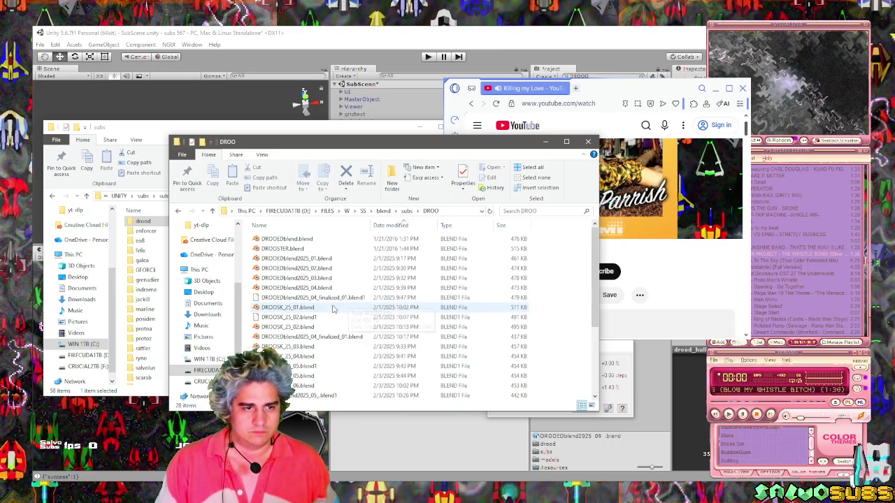
double_click(288, 307)
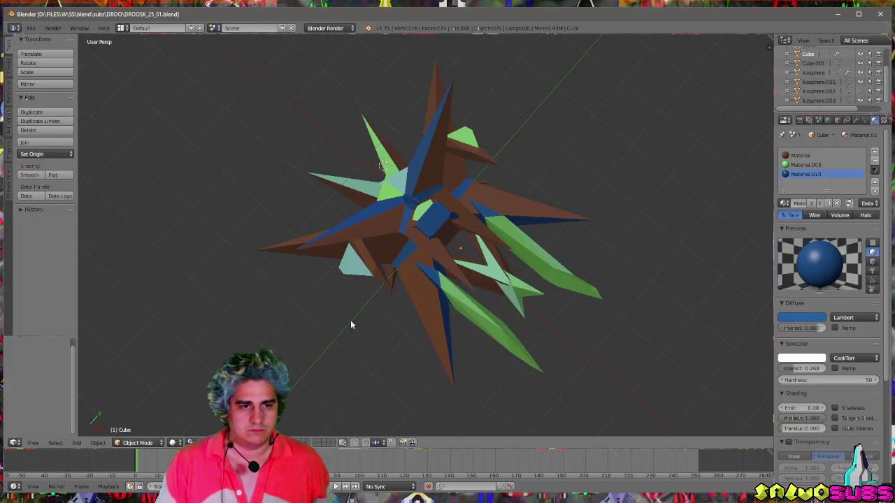
Return the spiky DROOSK model to Object Mode and orbit around it
scroll(458, 250, "up", 2)
key("a")
mouse_move(446, 349)
left_mouse_down()
mouse_move(506, 285)
mouse_move(366, 326)
mouse_move(452, 326)
mouse_move(371, 335)
mouse_move(489, 372)
mouse_move(511, 388)
mouse_move(490, 399)
mouse_move(462, 303)
mouse_move(363, 315)
mouse_move(464, 314)
mouse_move(415, 324)
mouse_move(396, 316)
mouse_move(373, 380)
mouse_move(411, 338)
left_mouse_up()
key("a")
key("Tab")
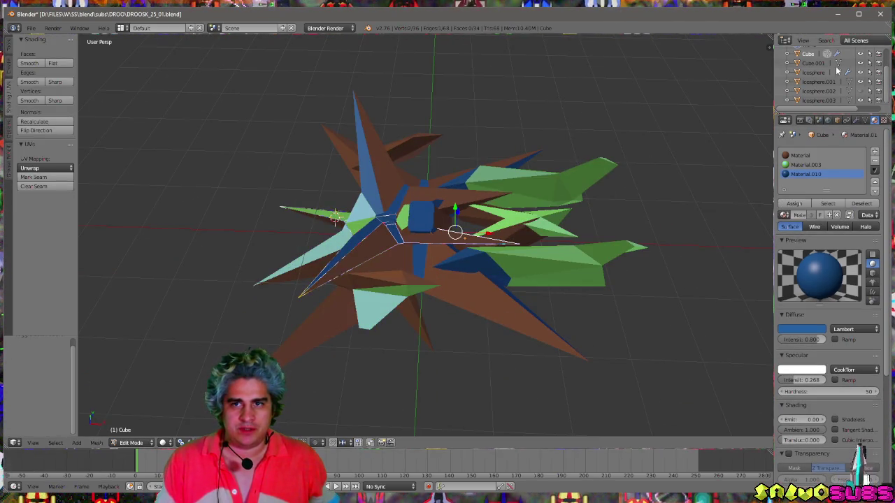
key("Tab")
mouse_move(599, 168)
left_mouse_down()
mouse_move(599, 136)
mouse_move(553, 245)
mouse_move(577, 247)
left_mouse_up()
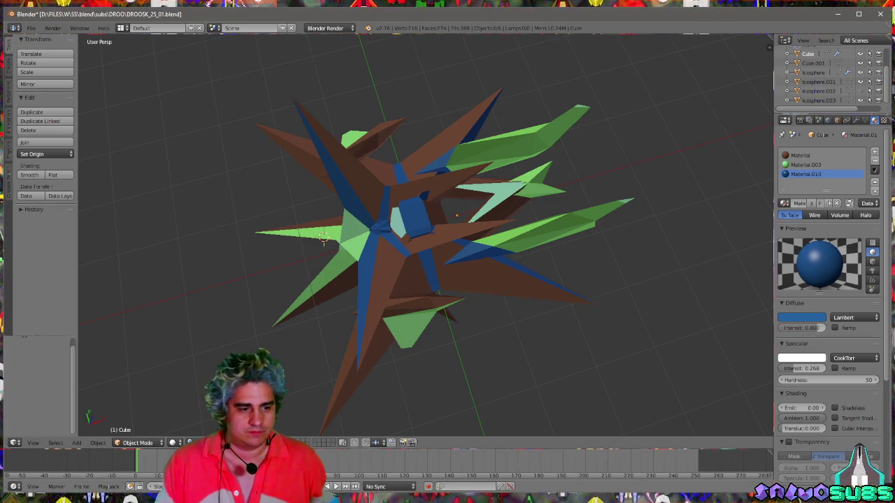
Bring PaceMaker and the 'Killing my Love' YouTube window to the front
key("alt+Tab")
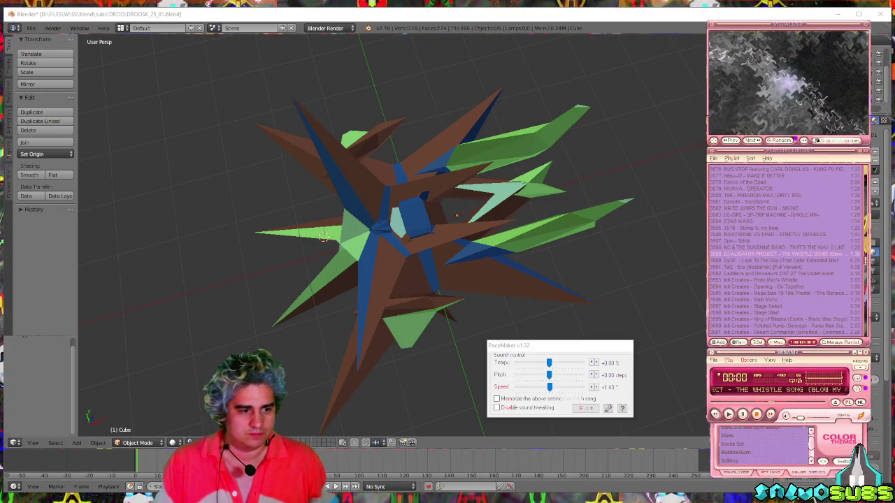
key("alt+Tab")
mouse_move(511, 233)
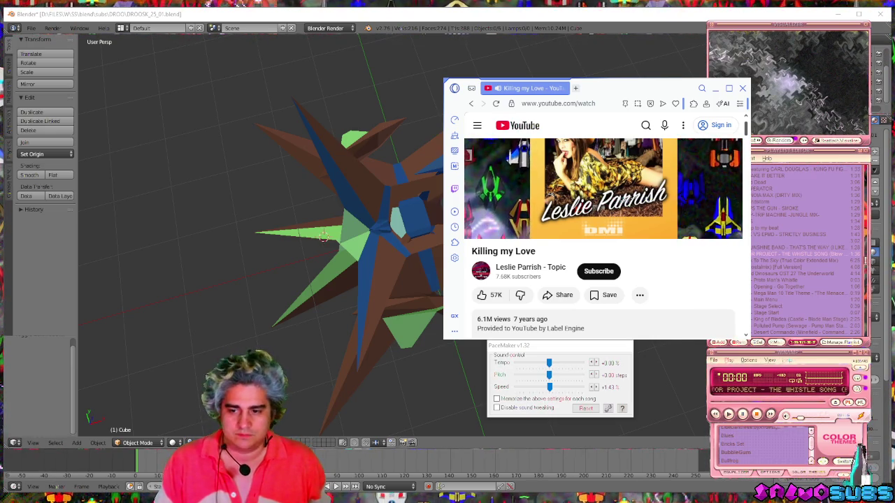
Sort the DROO folder's blend files by date modified to find the newest version
left_click(535, 23)
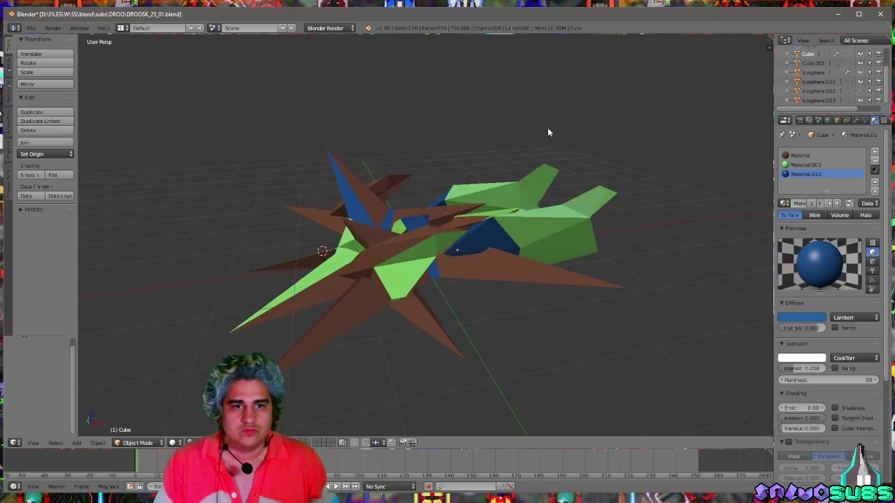
key("a")
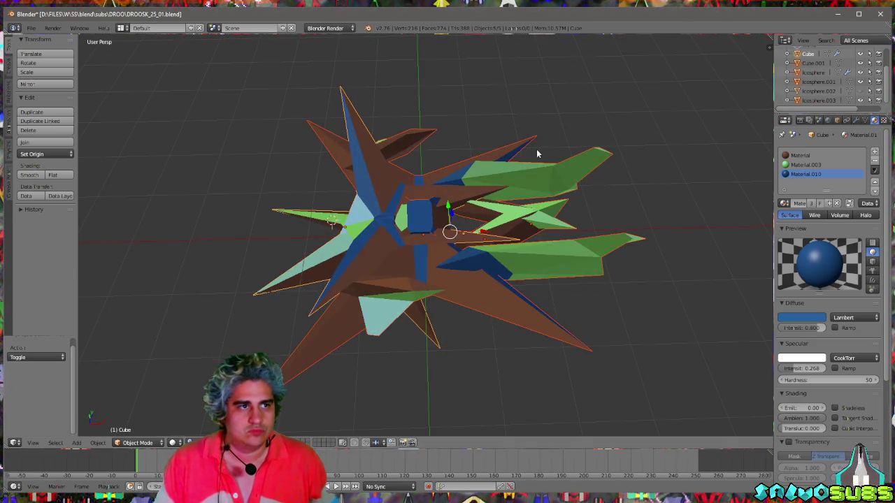
left_click(31, 28)
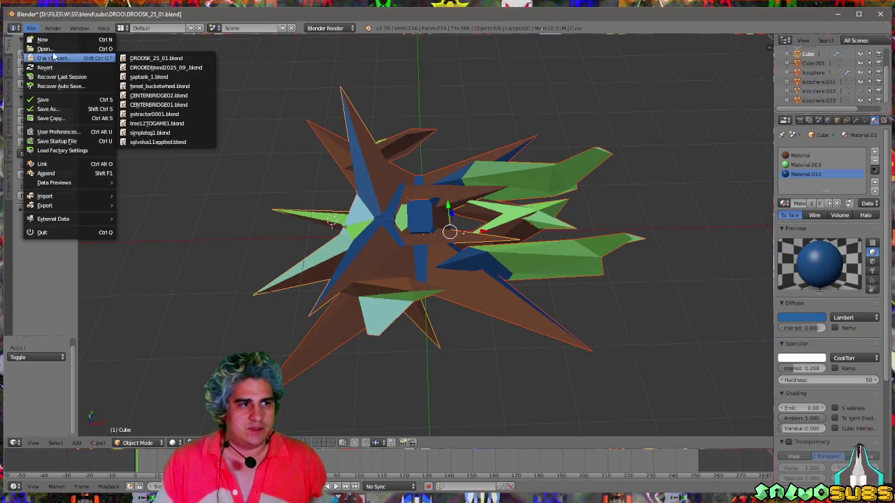
key("alt+Tab")
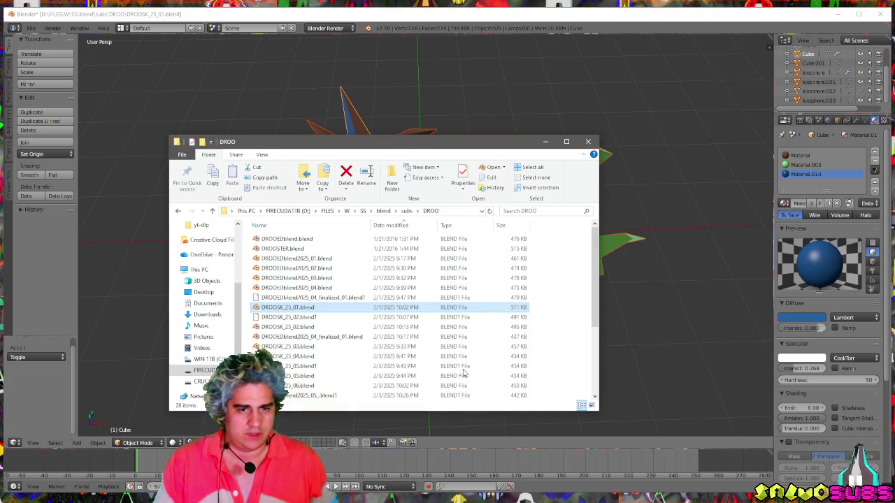
scroll(410, 319, "down", 4)
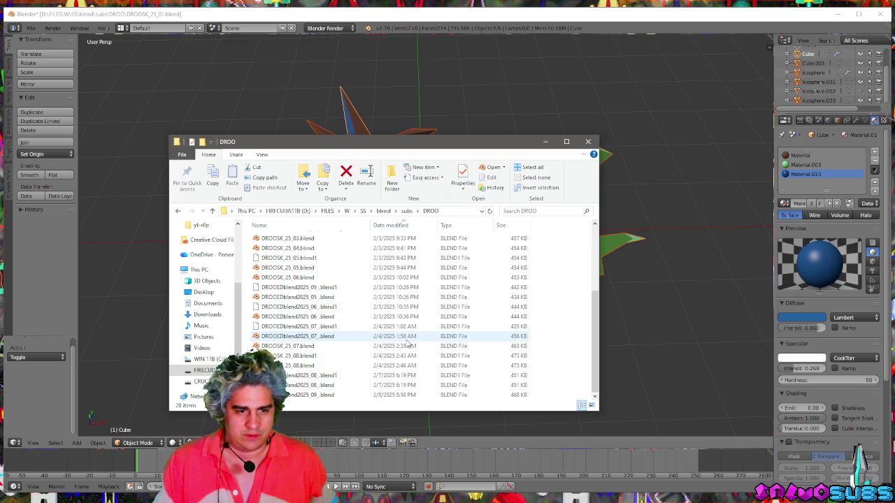
left_click(396, 226)
Quit Blender and open DROOSK_25_08.blend from the DROO folder
left_click_drag(537, 178, 832, 53)
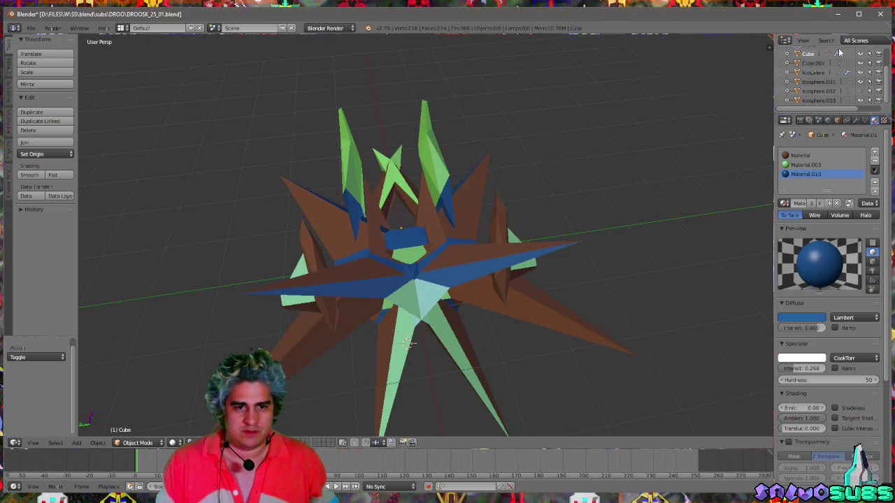
left_click(879, 14)
left_click(462, 287)
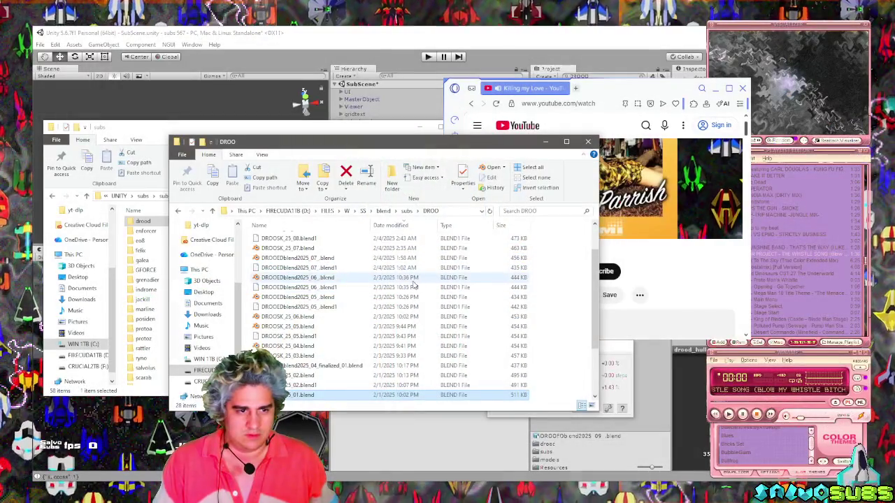
key("End")
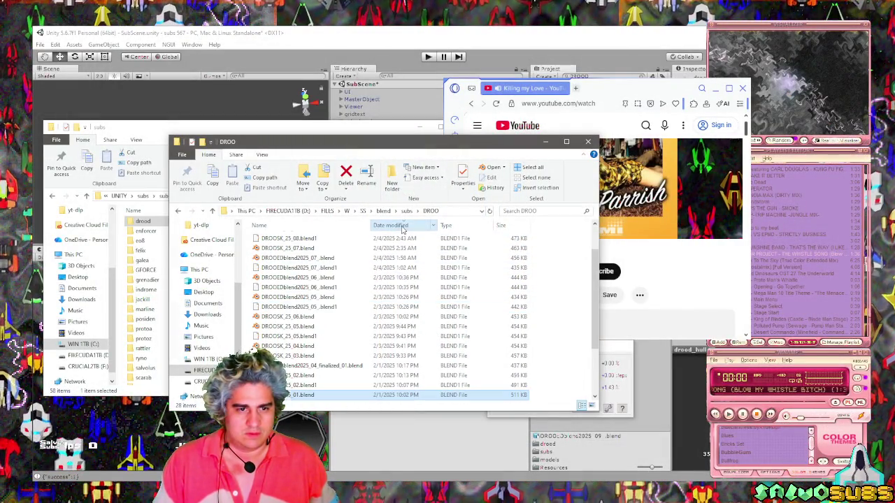
scroll(357, 297, "up", 2)
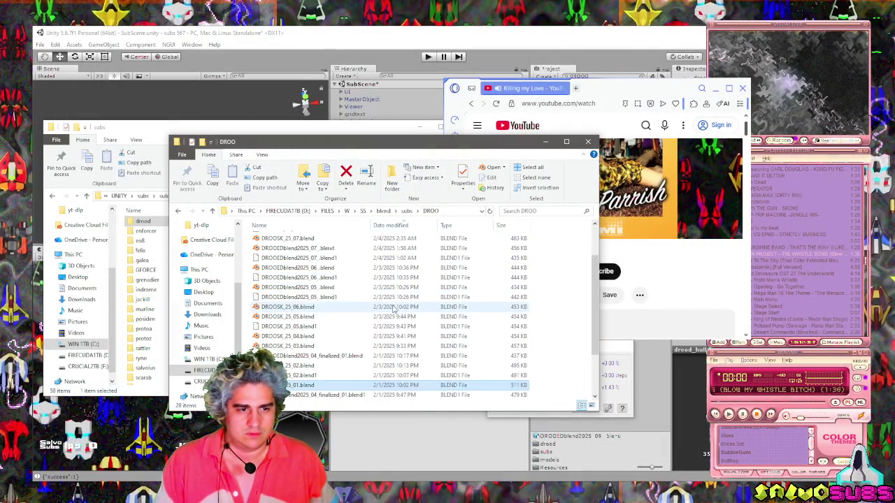
left_click(308, 269)
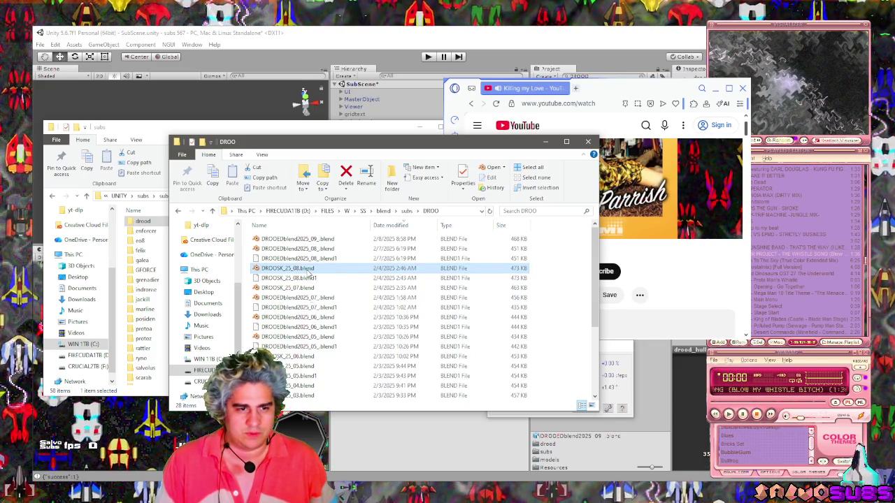
double_click(308, 272)
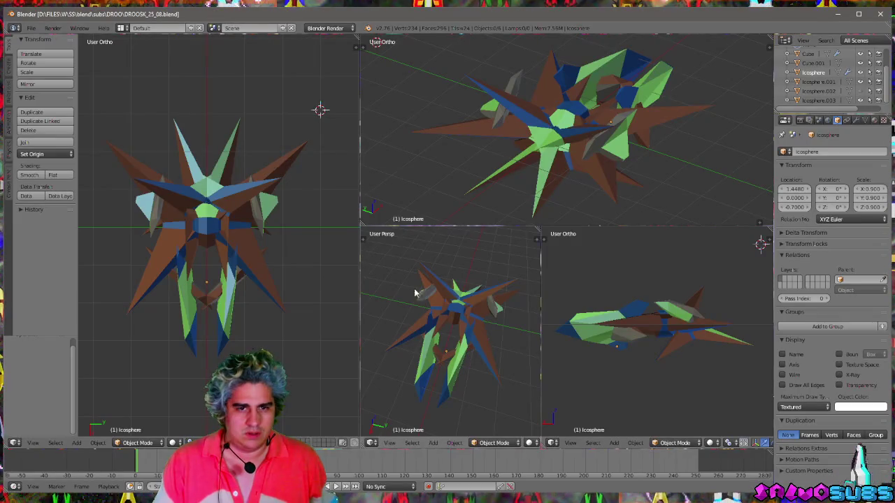
key("a")
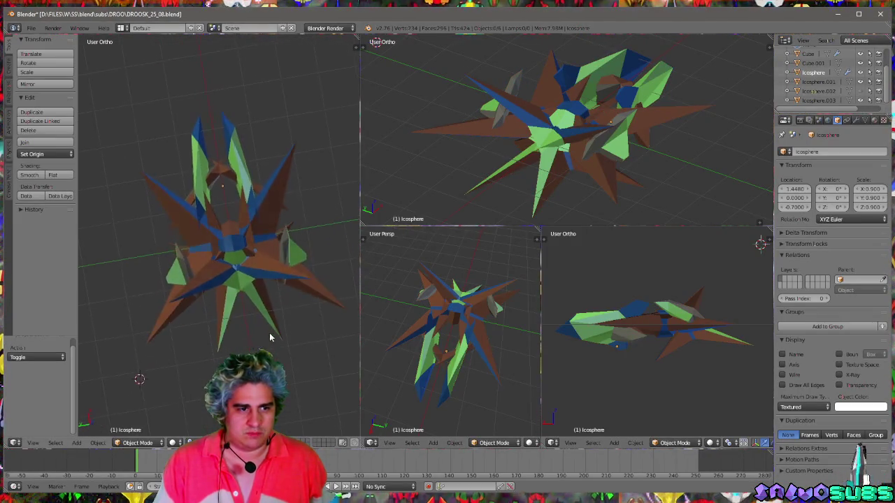
left_click_drag(275, 323, 228, 311)
scroll(228, 311, "down", 4)
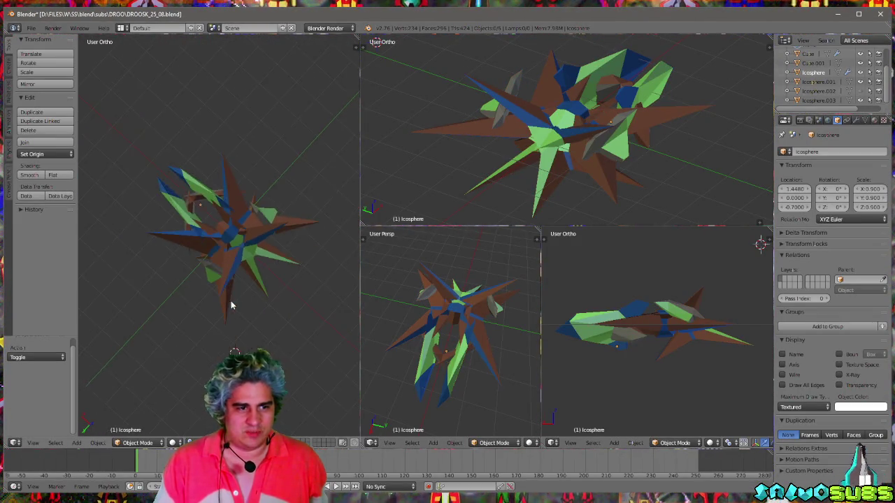
left_click_drag(266, 271, 301, 231)
scroll(329, 217, "up", 3)
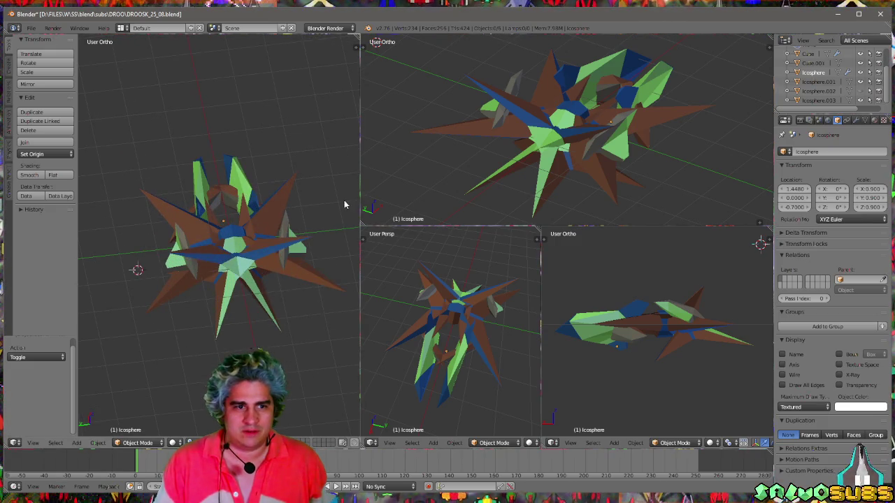
key("a")
scroll(266, 247, "up", 2)
mouse_move(265, 246)
left_mouse_down()
mouse_move(195, 203)
mouse_move(175, 176)
mouse_move(269, 246)
mouse_move(160, 307)
mouse_move(320, 262)
mouse_move(351, 208)
mouse_move(92, 184)
mouse_move(128, 220)
mouse_move(146, 182)
mouse_move(167, 330)
mouse_move(280, 413)
mouse_move(262, 235)
mouse_move(210, 228)
mouse_move(240, 227)
mouse_move(226, 238)
left_mouse_up()
key("a")
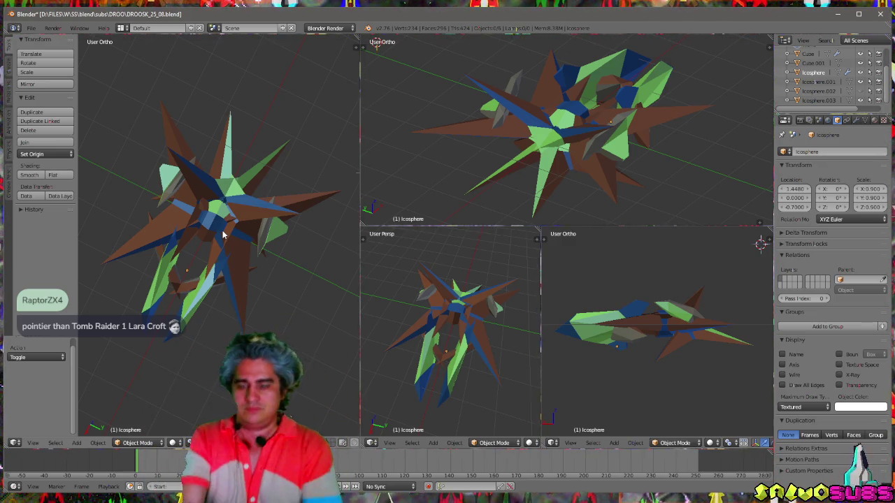
right_click(223, 235)
mouse_move(223, 236)
left_mouse_down()
mouse_move(223, 300)
mouse_move(234, 311)
left_mouse_up()
Rename the Cube object to droosk_head
scroll(244, 323, "up", 5)
key("a")
scroll(812, 77, "up", 3)
left_click(808, 80)
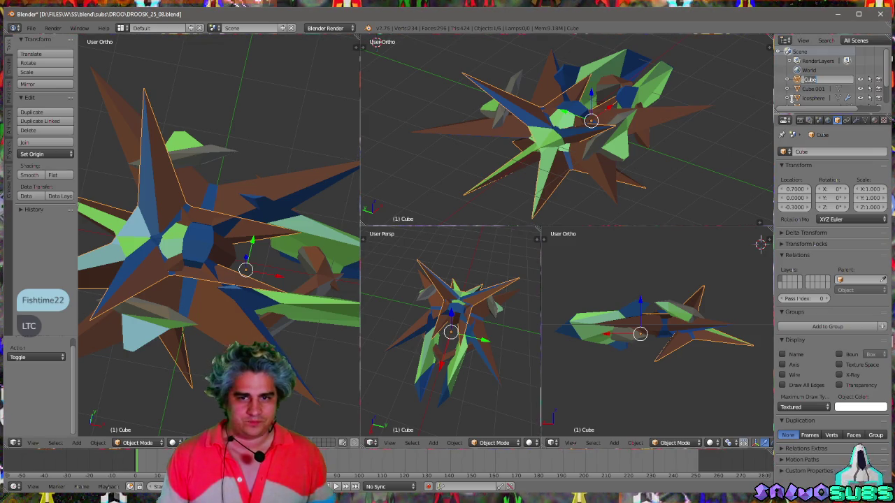
type("DROOSK")
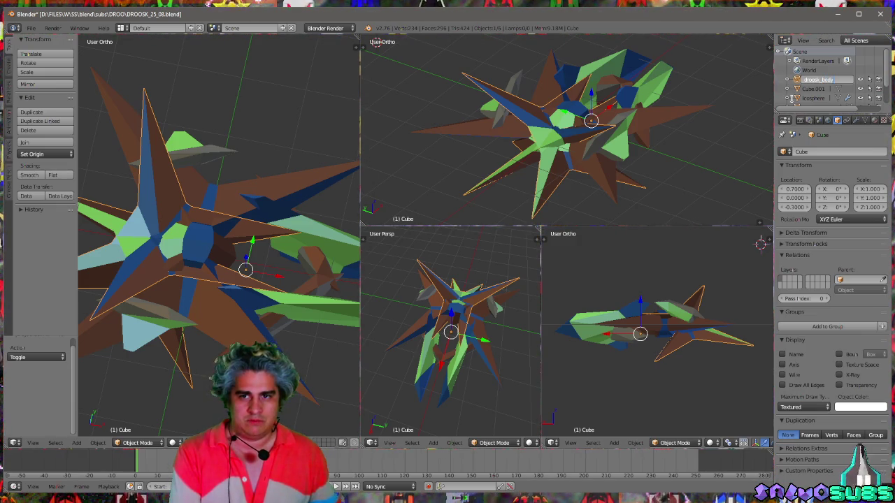
key("Return")
Rename Cube.001 to droosk_body and Icosphere.003 to droosk_shoulder
scroll(813, 99, "down", 2)
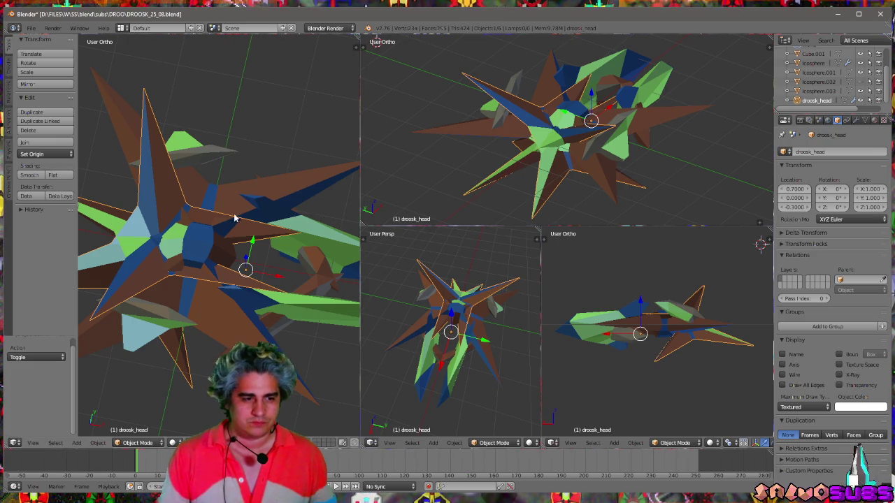
right_click(588, 163)
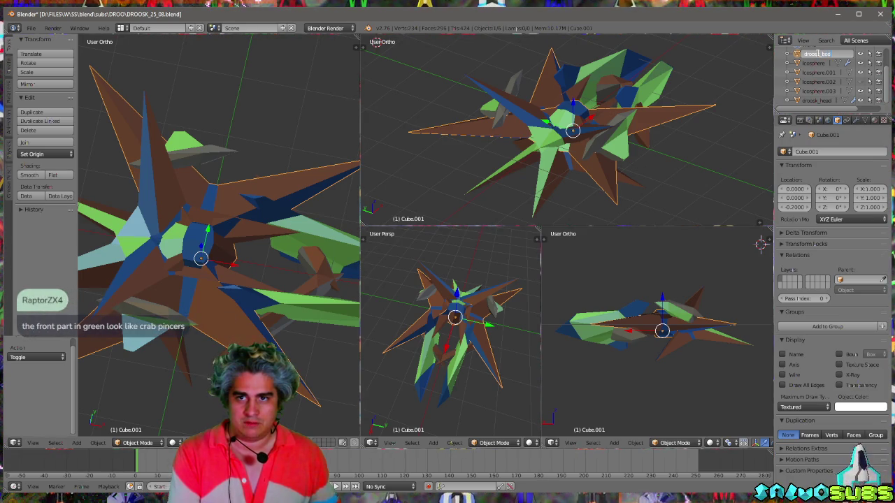
type("y")
key("Return")
left_click_drag(573, 103, 565, 128)
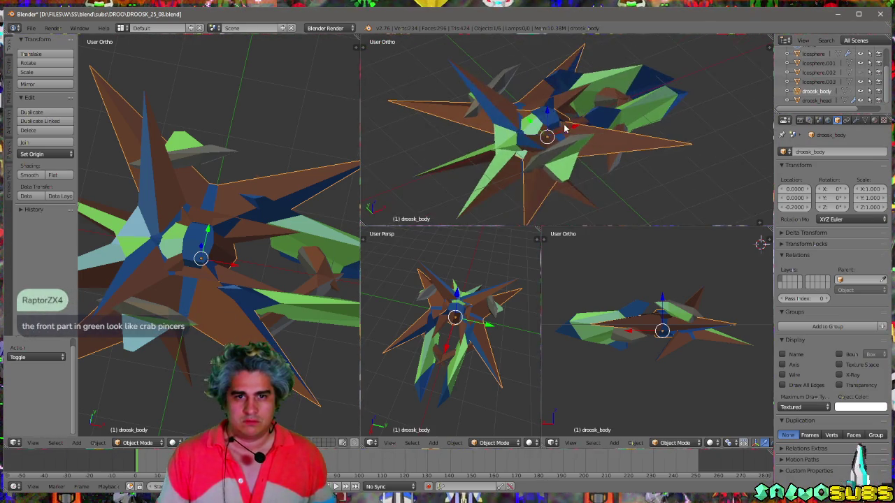
right_click(555, 161)
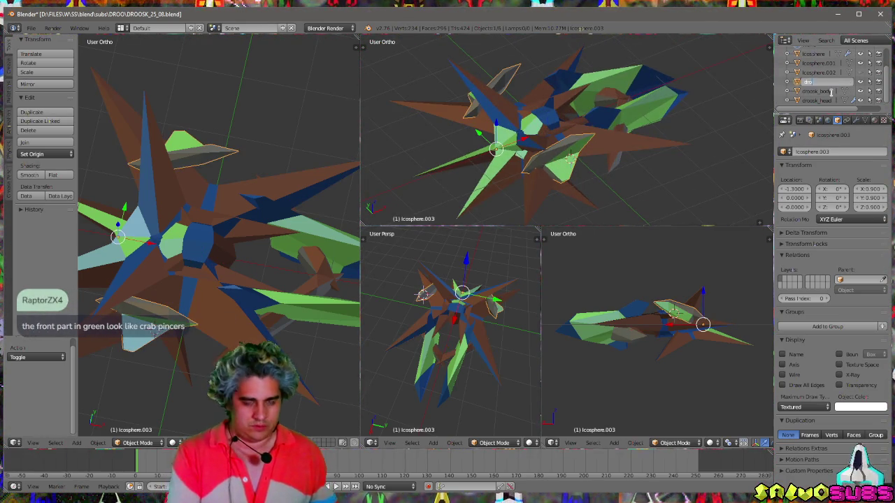
type("droosk_shoulder")
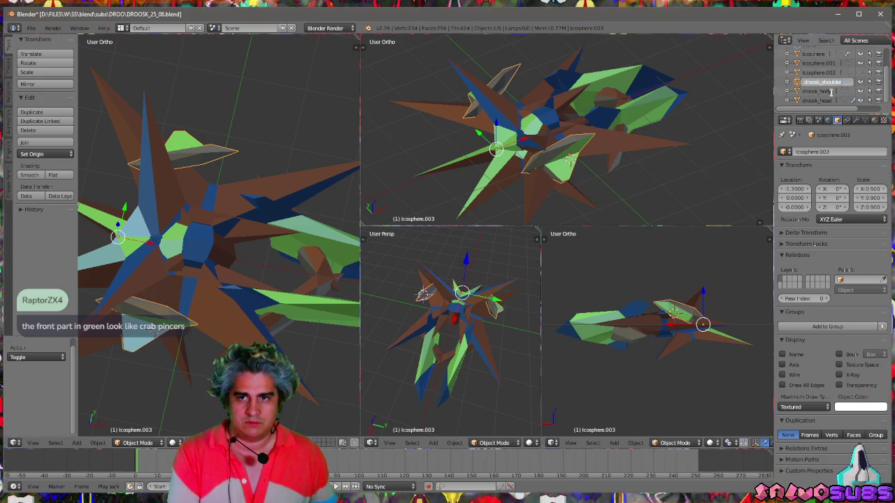
key("Return")
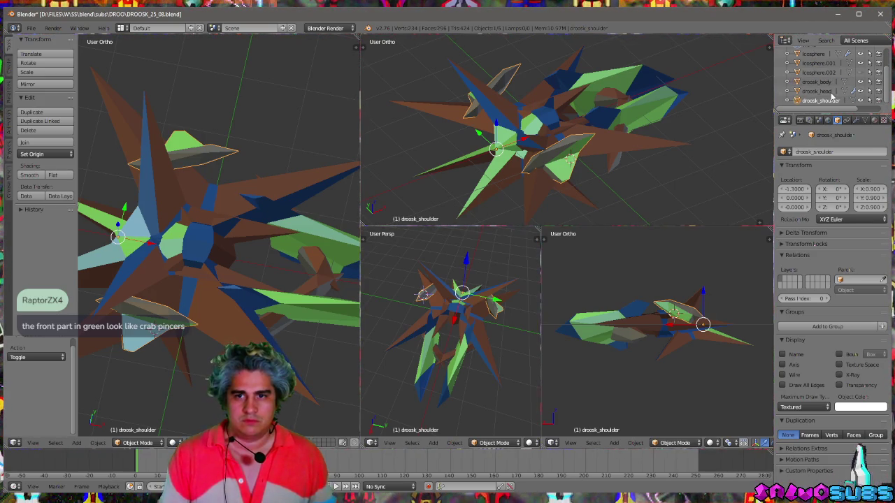
left_click(816, 73)
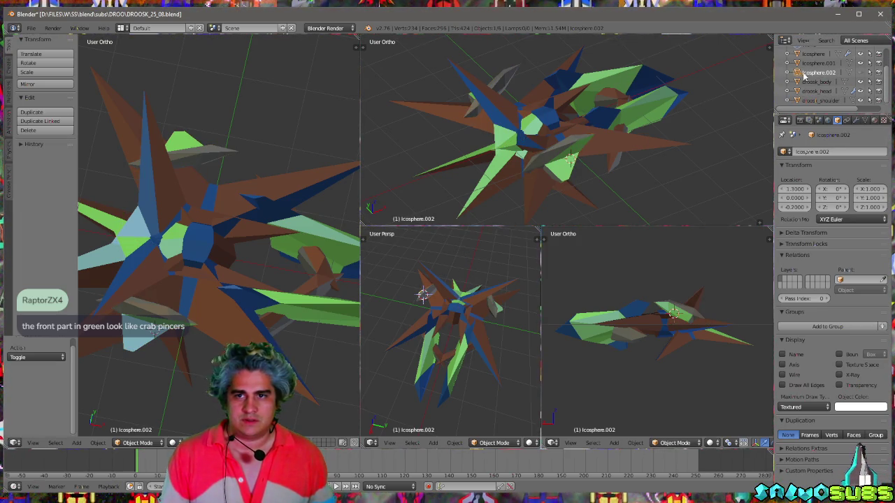
Reset Icosphere.002's rotation, then rotate and shrink its pincer mesh in Edit Mode
left_click(808, 75)
key("r")
key("r")
left_click(696, 146)
key("alt+r")
key("Tab")
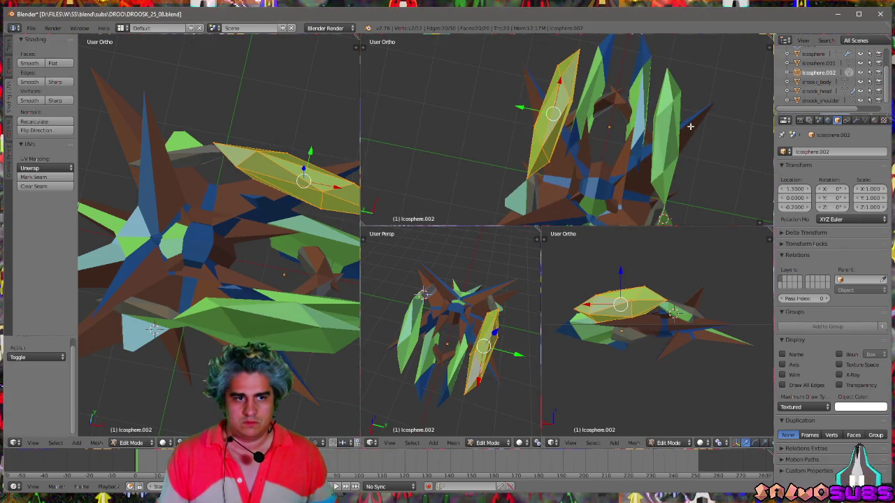
key("r")
left_click(391, 176)
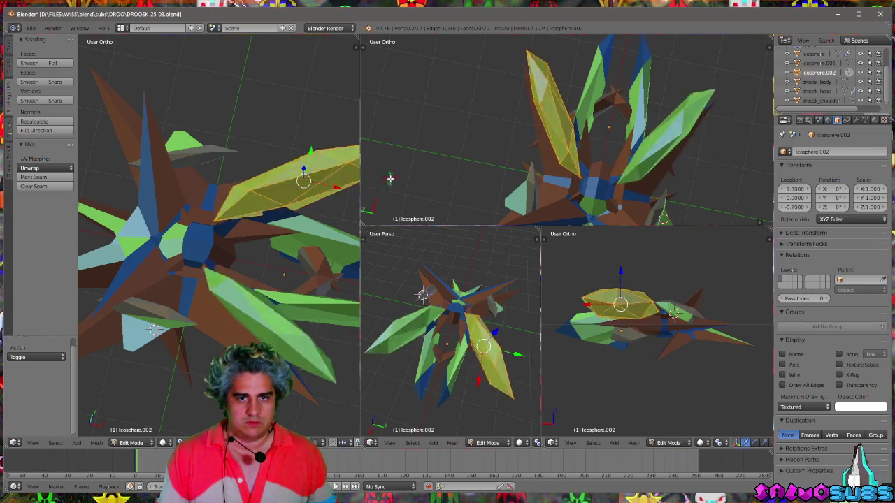
key("r")
key("s")
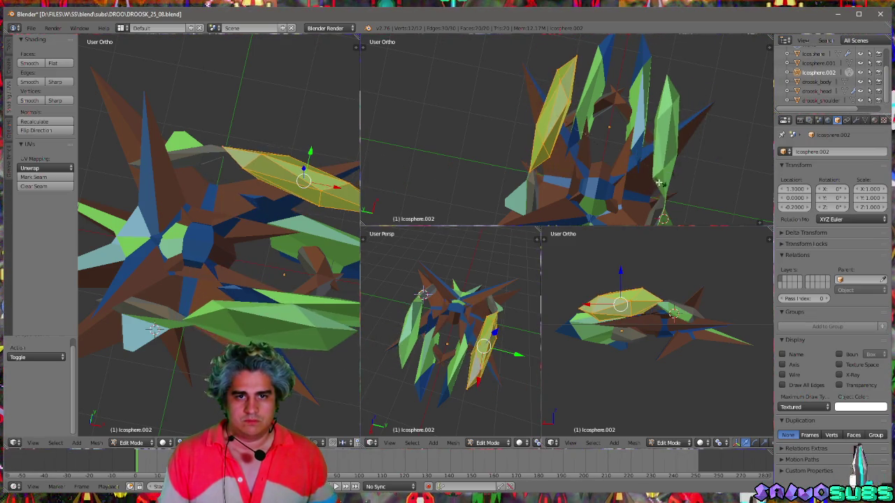
left_click(570, 151)
key("Tab")
Lower the Icosphere.002 crystal piece along the Z axis
left_click_drag(570, 151, 607, 115)
key("a")
right_click(607, 114)
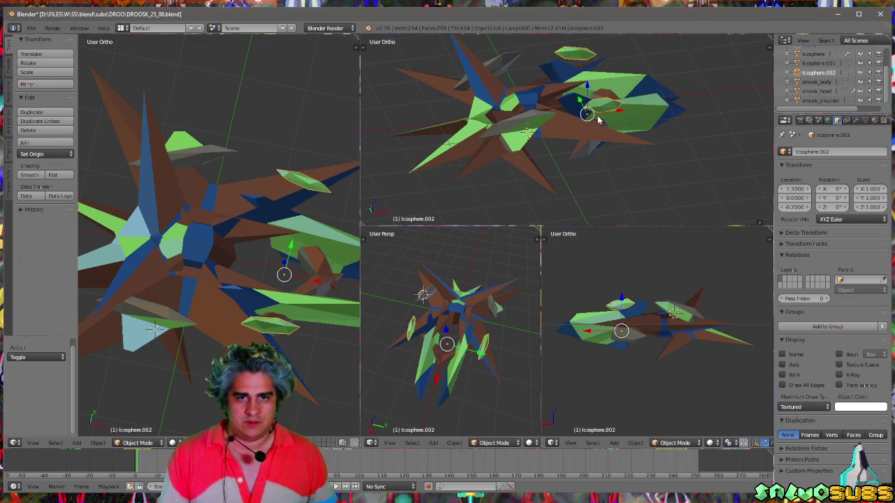
key("g")
key("z")
left_click(590, 106)
mouse_move(589, 106)
left_mouse_down()
mouse_move(619, 97)
mouse_move(569, 130)
mouse_move(542, 126)
mouse_move(531, 110)
mouse_move(510, 142)
mouse_move(495, 217)
mouse_move(592, 154)
mouse_move(550, 150)
mouse_move(606, 97)
left_mouse_up()
Inspect the spiky model and select the droosk_shoulder piece
key("Tab")
key("Tab")
right_click(606, 98)
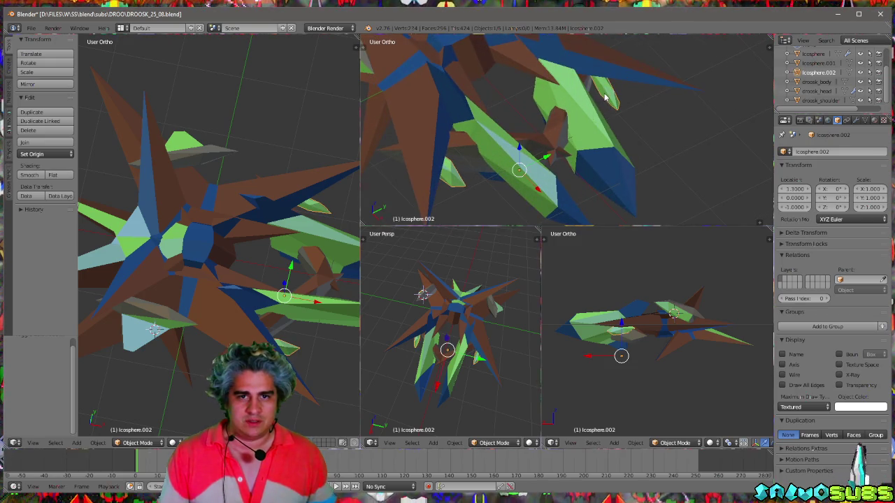
left_click_drag(716, 137, 587, 165)
key("a")
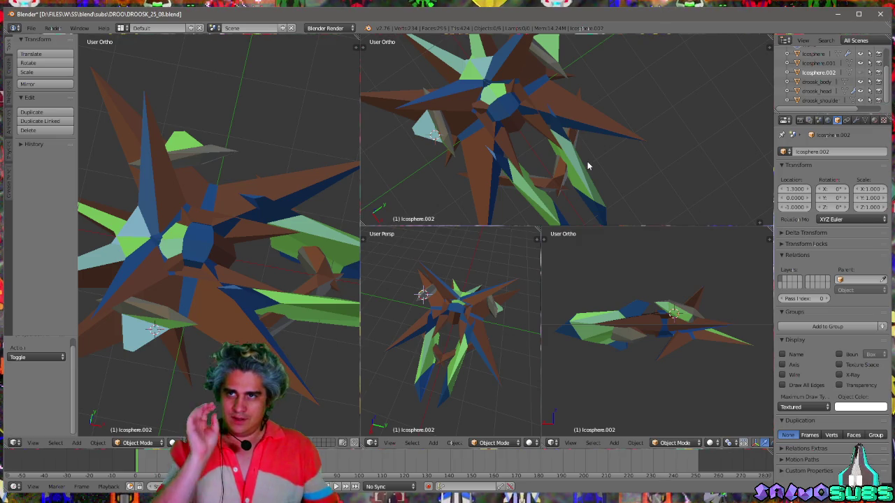
mouse_move(592, 116)
left_mouse_down()
mouse_move(579, 119)
mouse_move(589, 150)
mouse_move(566, 146)
left_mouse_up()
right_click(596, 84)
key("a")
key("a")
key("a")
right_click(463, 119)
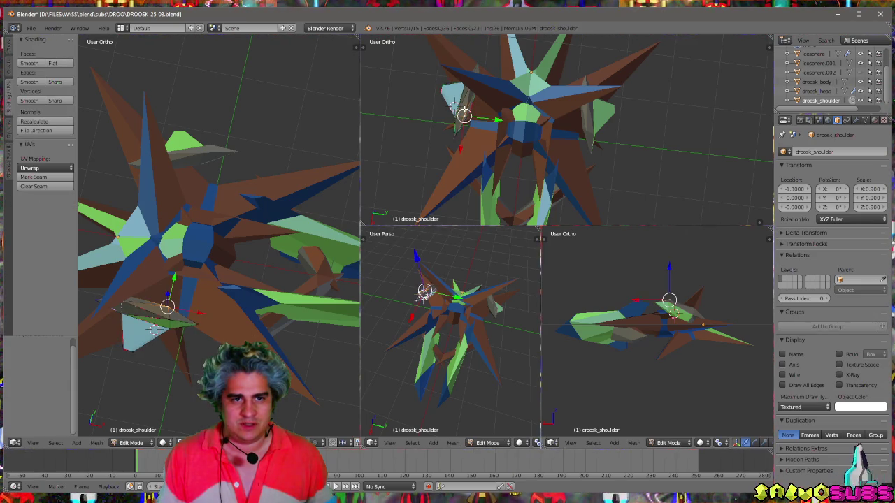
Assign the grey groosk_alt material to the shoulder's selected faces
key("Tab")
left_click_drag(487, 126, 524, 136)
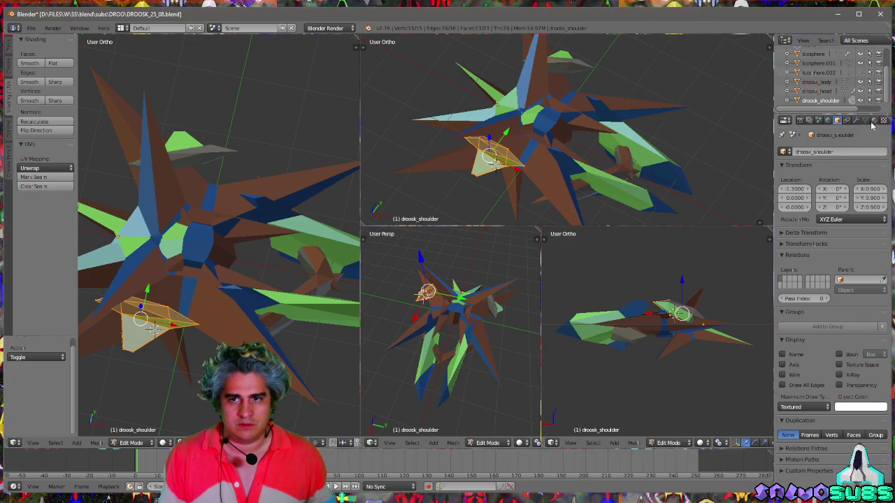
left_click(873, 121)
left_click(794, 204)
key("Tab")
Remove the unused groos_crys material slot from the shoulder
mouse_move(602, 168)
left_mouse_down()
mouse_move(634, 181)
mouse_move(569, 180)
left_mouse_up()
key("a")
scroll(590, 184, "up", 2)
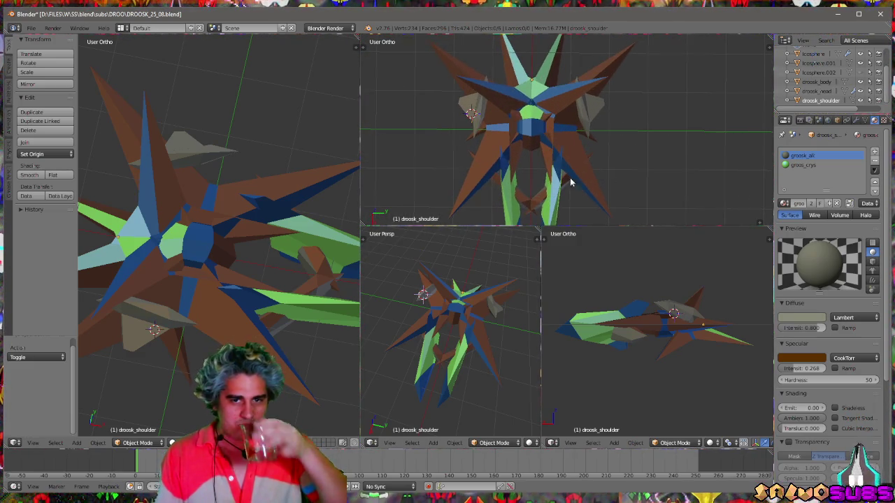
left_click(809, 165)
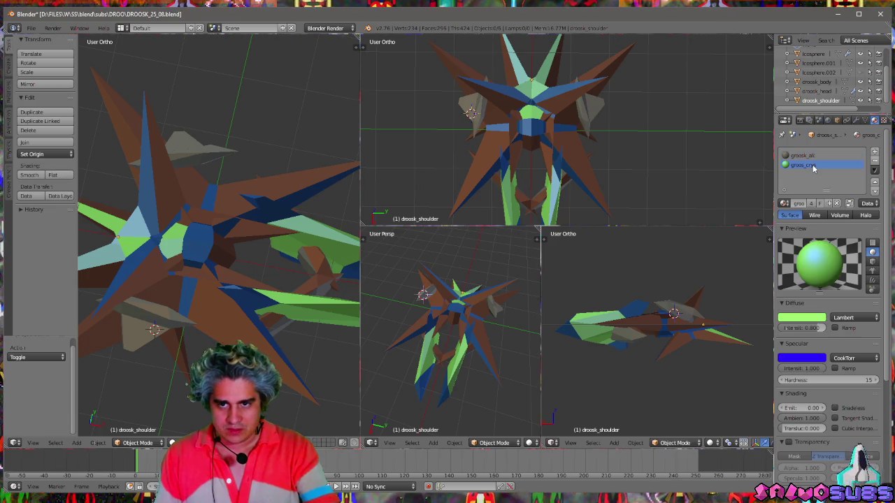
left_click(875, 162)
Select Icosphere.001, Icosphere, the blue piece and droosk_body in turn to inspect them
mouse_move(633, 144)
left_mouse_down()
mouse_move(591, 140)
mouse_move(609, 130)
mouse_move(574, 189)
mouse_move(566, 133)
mouse_move(579, 136)
mouse_move(580, 126)
left_mouse_up()
right_click(591, 140)
right_click(572, 135)
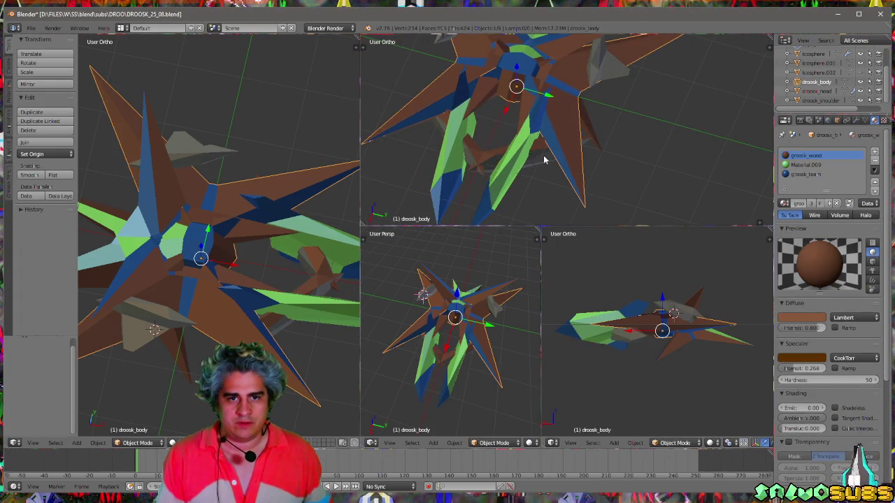
right_click(545, 160)
mouse_move(578, 81)
left_mouse_down()
mouse_move(565, 149)
mouse_move(574, 136)
mouse_move(575, 94)
mouse_move(566, 144)
mouse_move(533, 167)
mouse_move(531, 114)
mouse_move(603, 163)
mouse_move(665, 156)
mouse_move(658, 168)
mouse_move(594, 170)
mouse_move(595, 160)
mouse_move(580, 153)
mouse_move(581, 163)
left_mouse_up()
right_click(565, 112)
right_click(570, 158)
key("a")
Tilt the left view around the star model and select its body
scroll(591, 168, "up", 4)
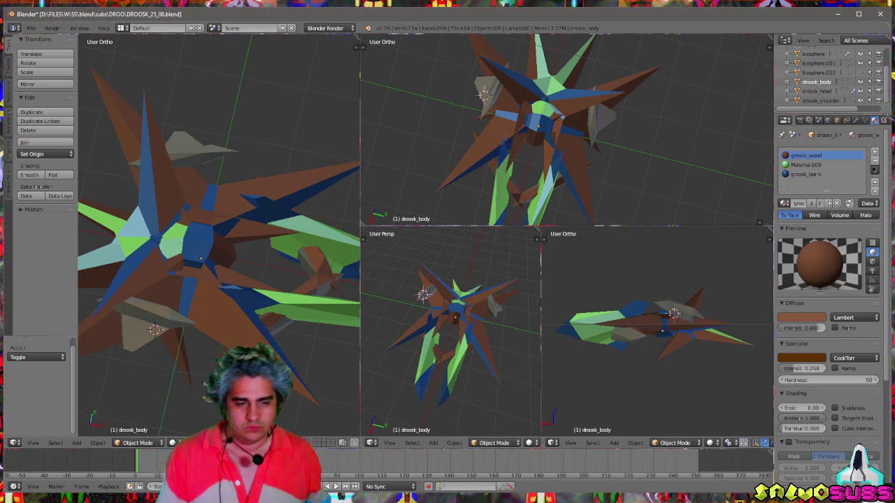
mouse_move(206, 175)
left_mouse_down()
mouse_move(231, 179)
mouse_move(201, 197)
mouse_move(214, 318)
mouse_move(220, 301)
mouse_move(308, 280)
mouse_move(250, 256)
mouse_move(213, 267)
mouse_move(213, 207)
left_mouse_up()
left_click_drag(226, 291, 231, 315)
scroll(231, 309, "up", 2)
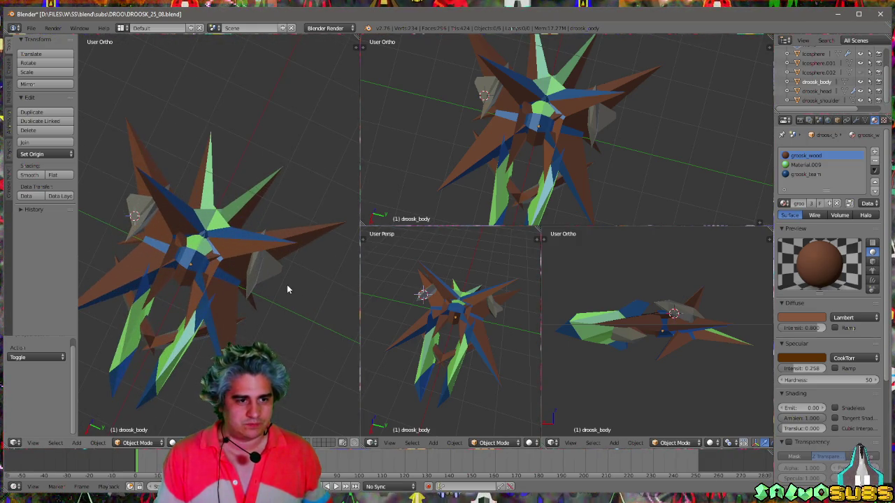
right_click(298, 253)
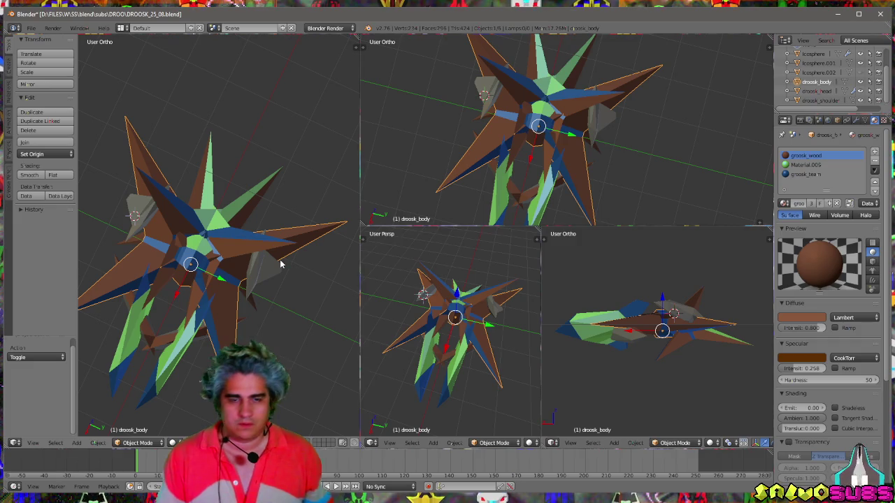
Rename Icosphere.001 and Icosphere to droosk_legs
left_click(820, 73)
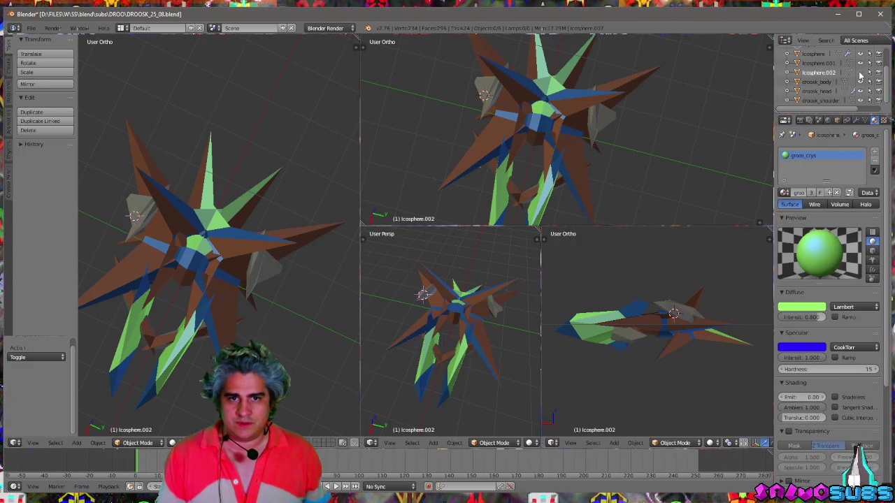
left_click(826, 64)
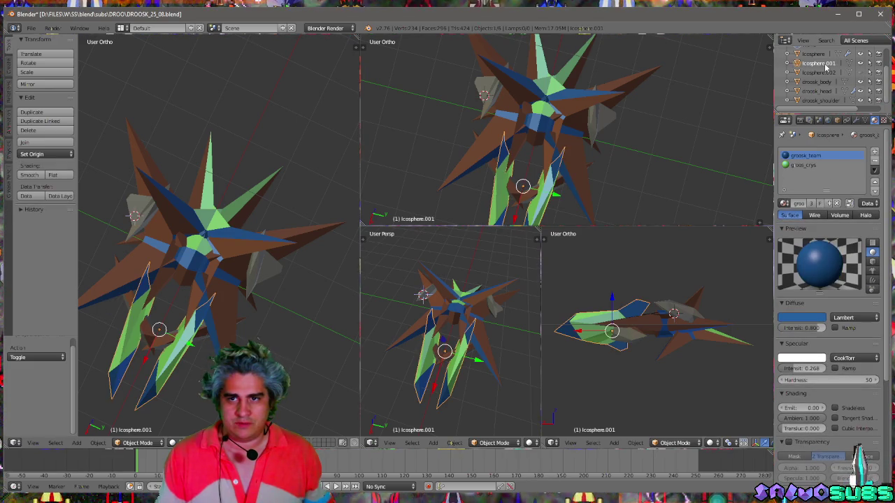
double_click(826, 64)
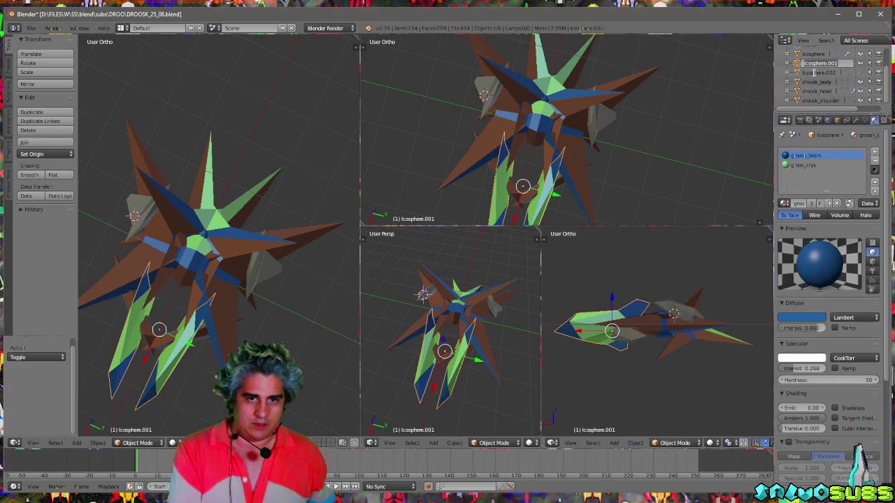
type("droosk_legs")
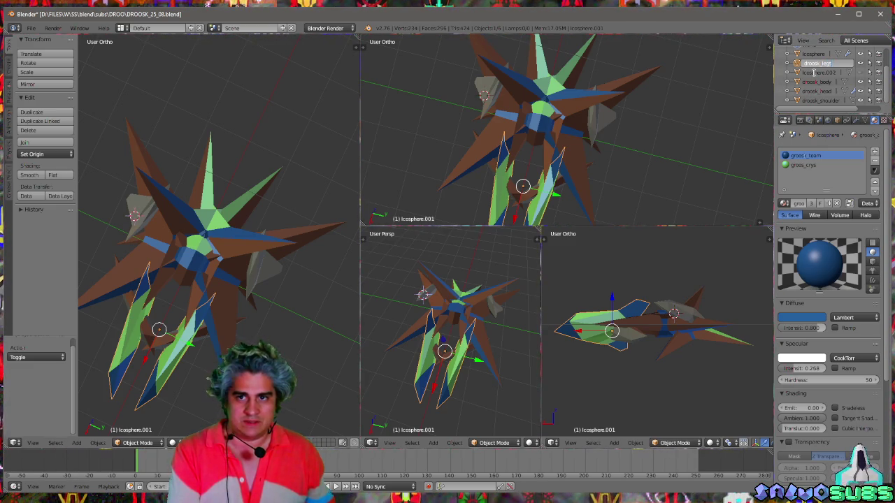
key("Return")
left_click(813, 54)
type("droosk_leg")
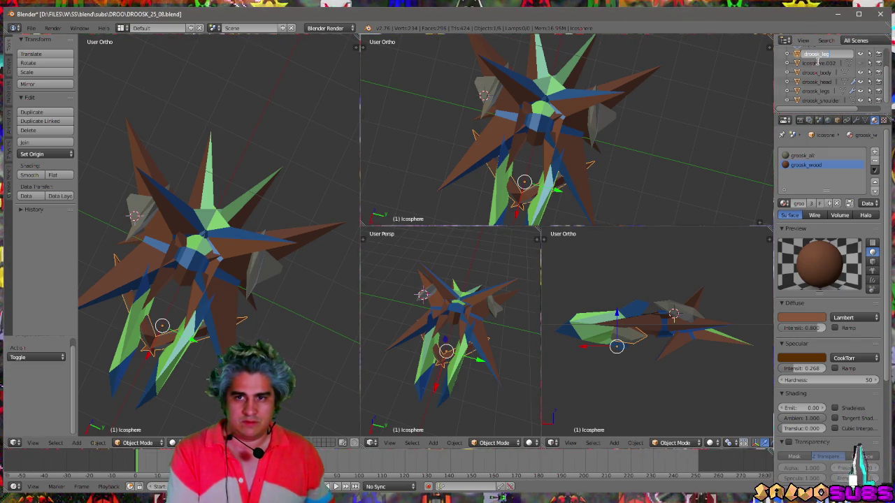
key("Return")
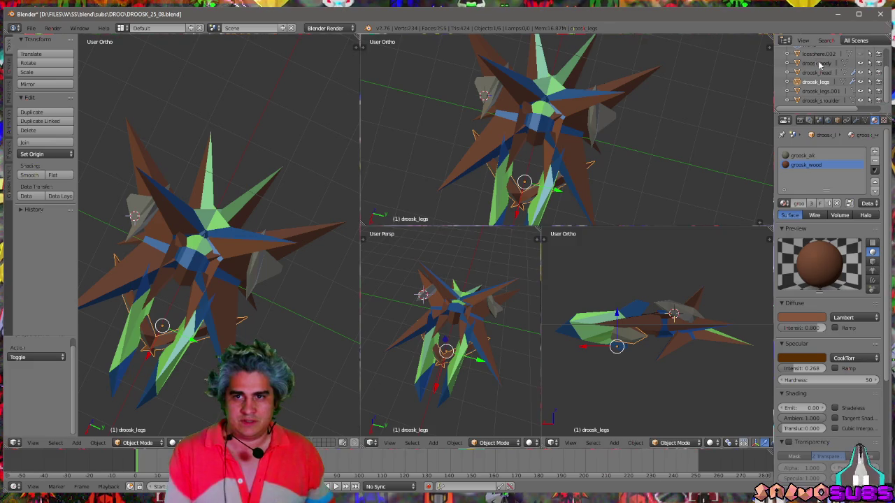
Rename droosk_legs.001 to droosk_crystals
left_click(822, 91)
double_click(823, 90)
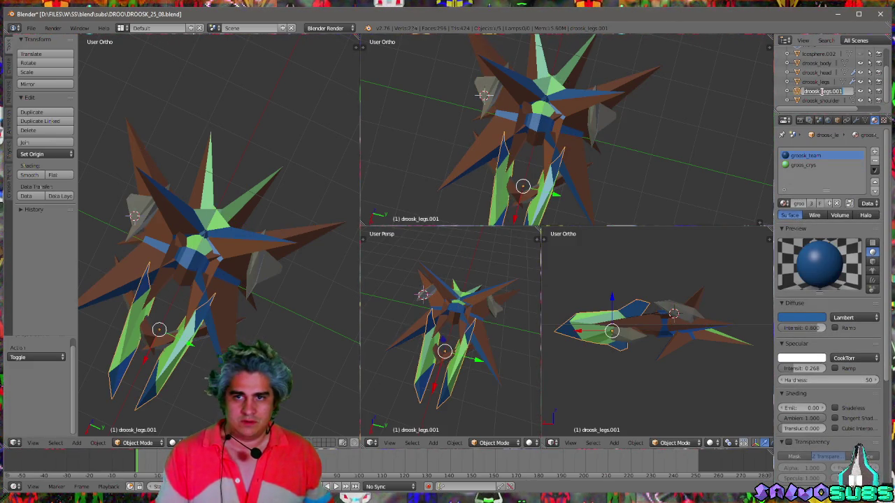
type("droo")
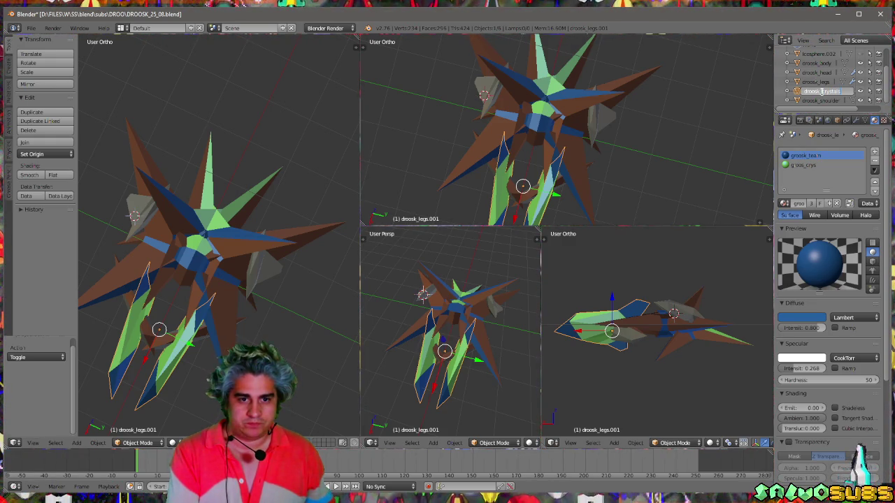
key("Return")
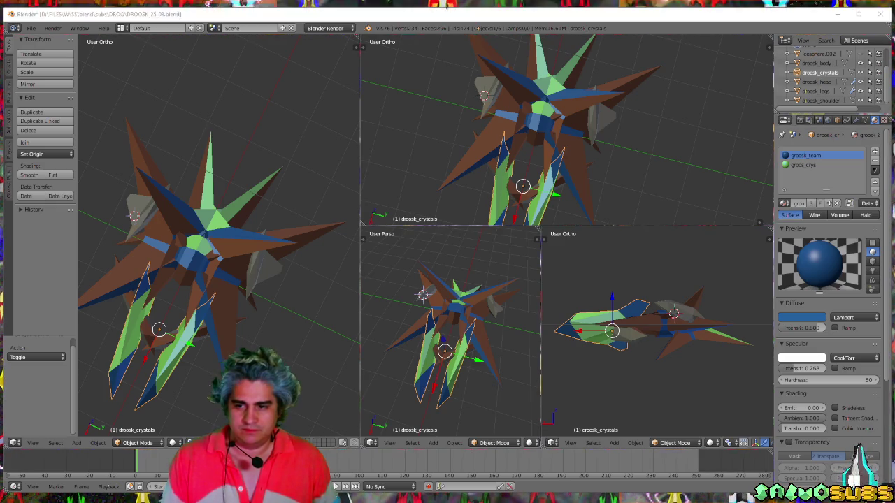
Rename the green Icosphere.002 object to droosk_accent in the Outliner
left_click_drag(123, 253, 319, 234)
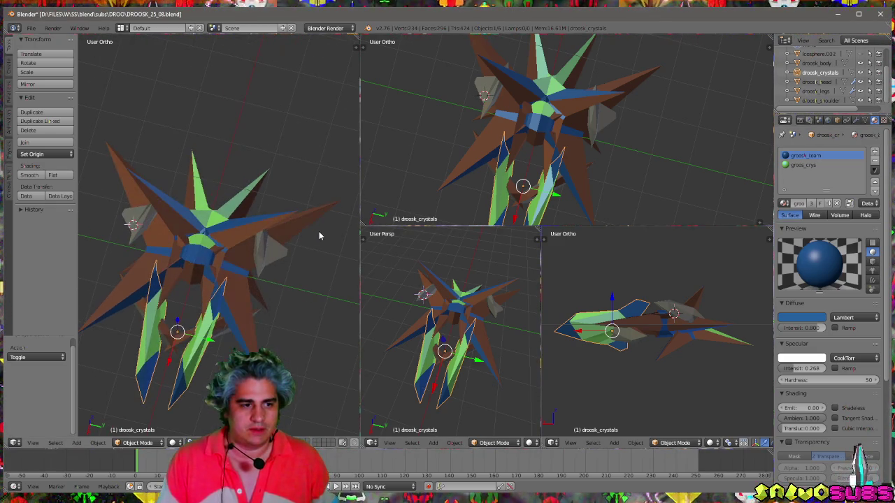
scroll(838, 84, "up", 2)
left_click(819, 80)
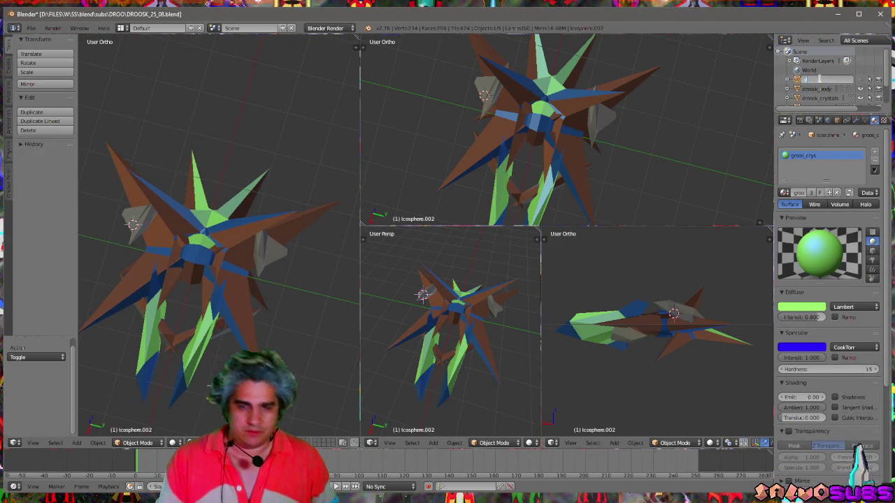
double_click(820, 80)
type("nt")
key("Return")
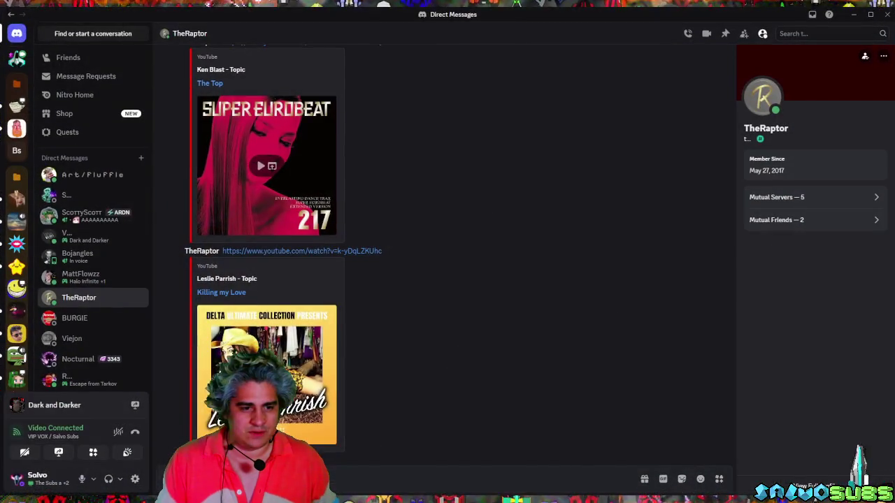
scroll(367, 371, "up", 10)
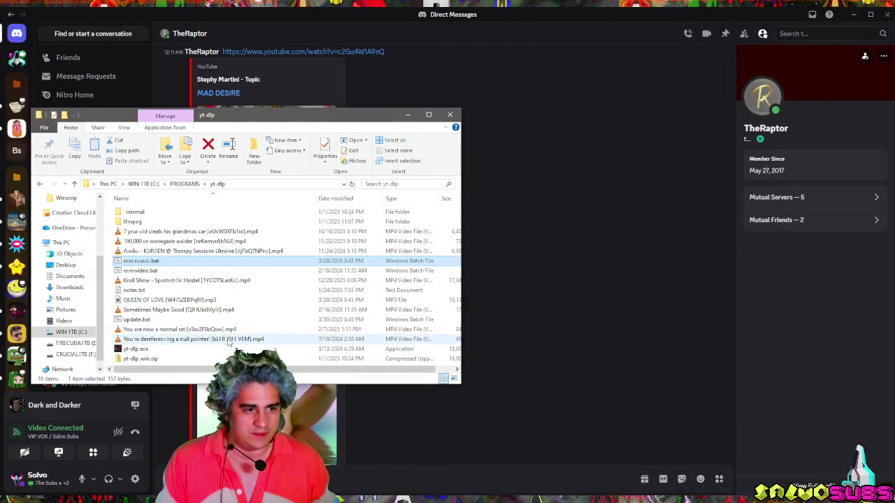
Remove the bracketed video id from the QUEEN OF LOVE mp3's file name
left_click(201, 301)
left_click(202, 301)
left_click_drag(217, 300, 165, 300)
key("BackSpace")
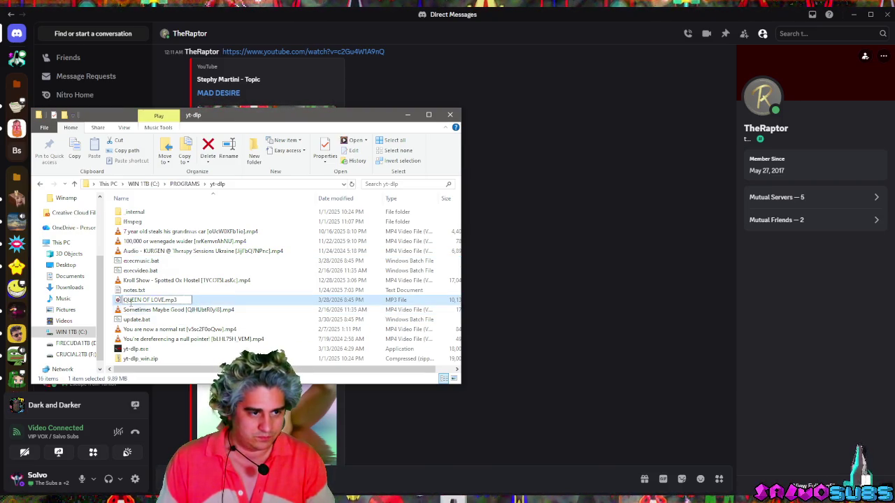
left_click(437, 441)
scroll(431, 429, "up", 10)
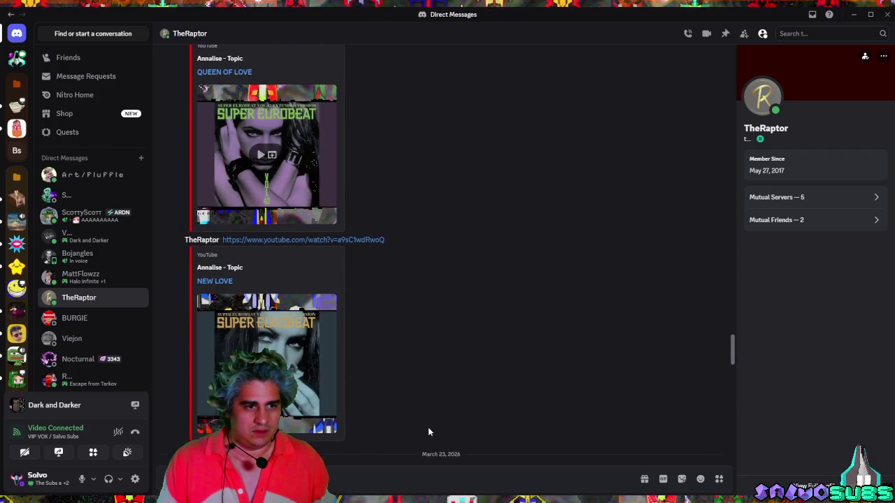
scroll(397, 416, "up", 3)
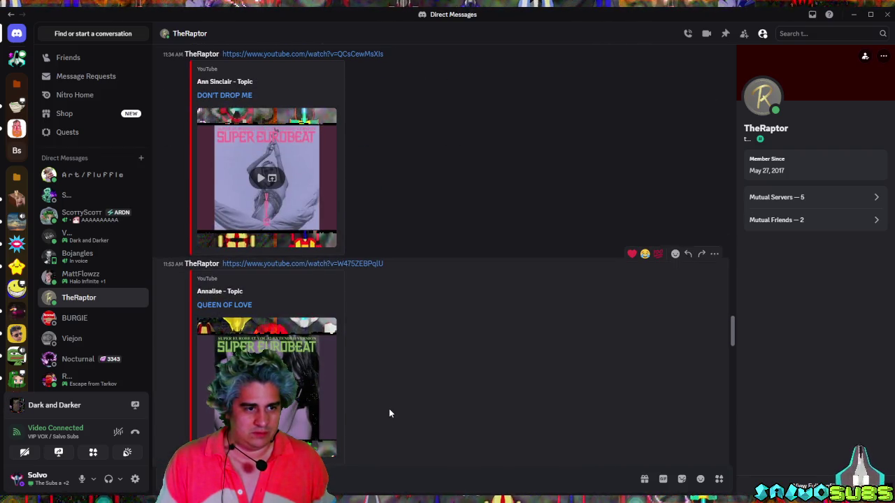
Prefix the file name with 'Annalise - ' and open D:\FILES\M in a new window
key("alt+Tab")
left_click(130, 302)
key("Home")
type("Annalise -")
key("Return")
right_click(750, 239)
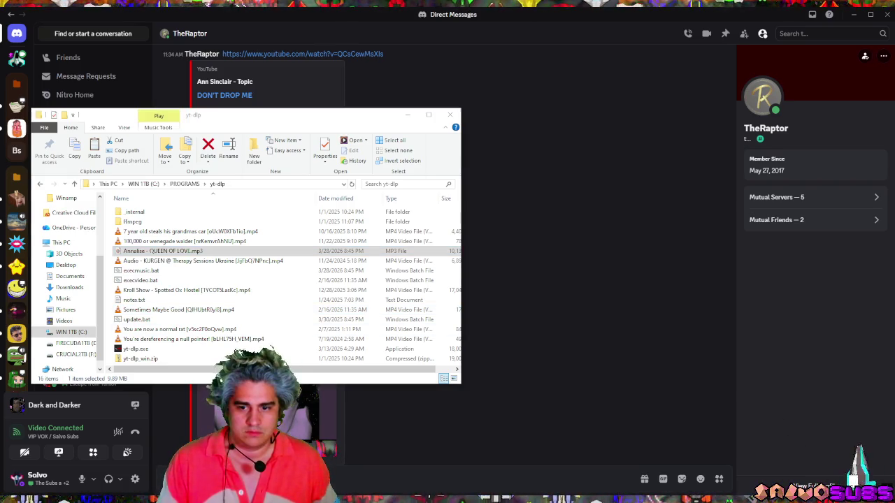
left_click(779, 250)
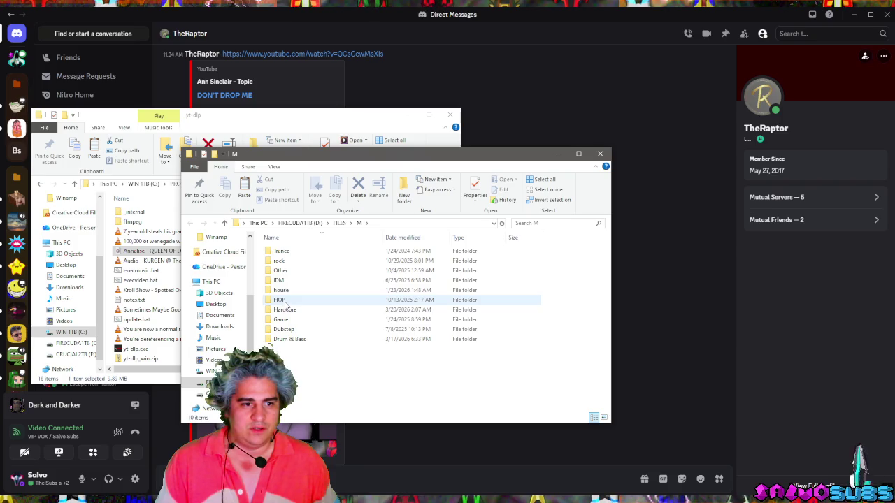
Search the M folder for 'mega nrg' and check the Express Love track's properties
left_click(281, 290)
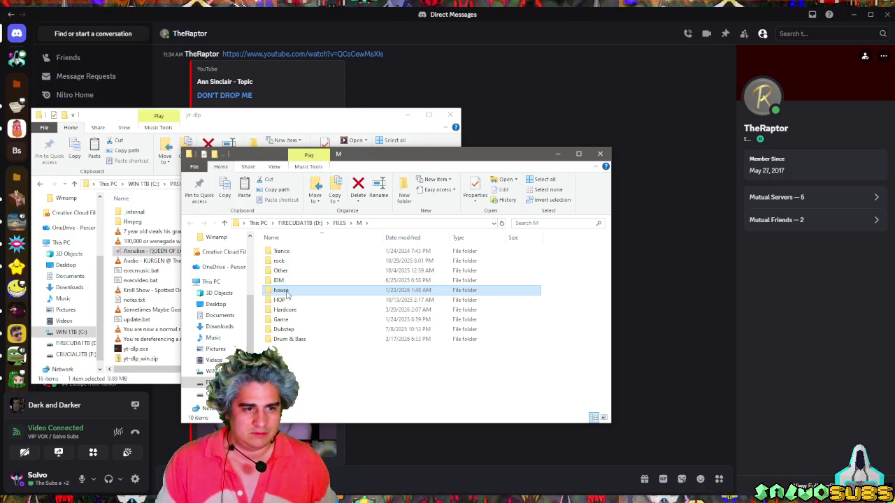
mouse_move(287, 295)
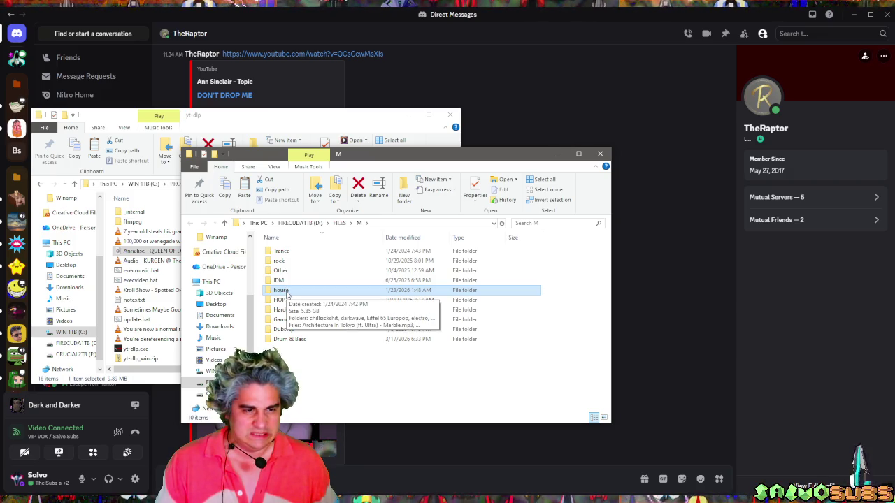
left_click(552, 223)
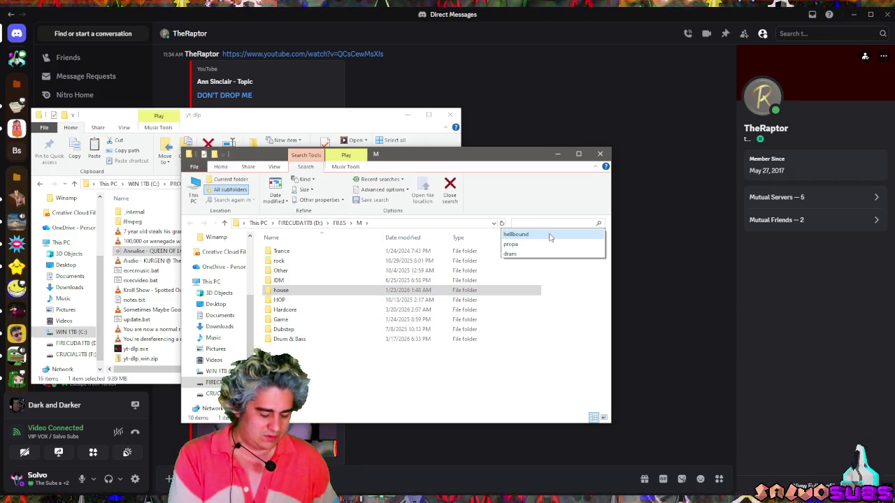
type("mega")
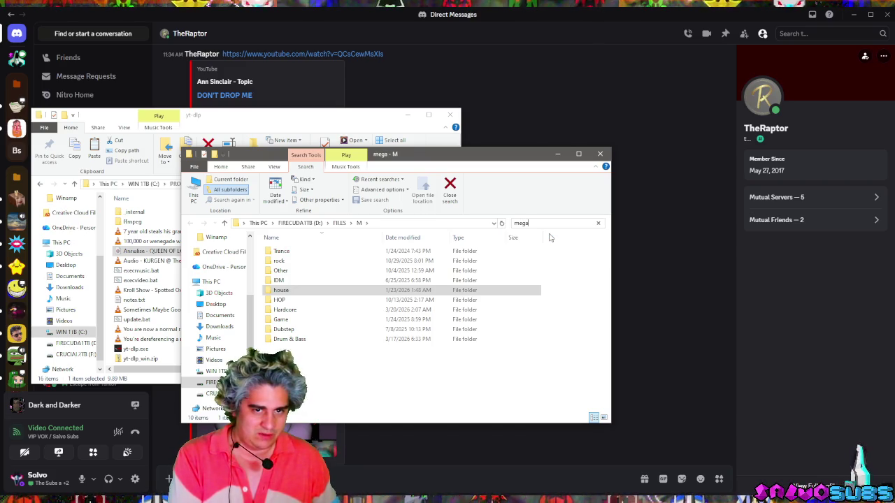
type(" nrg")
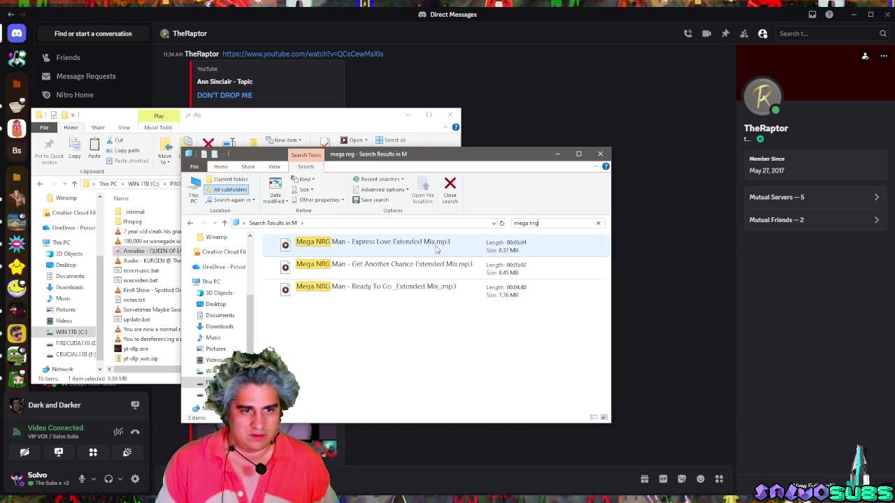
right_click(404, 250)
left_click(434, 467)
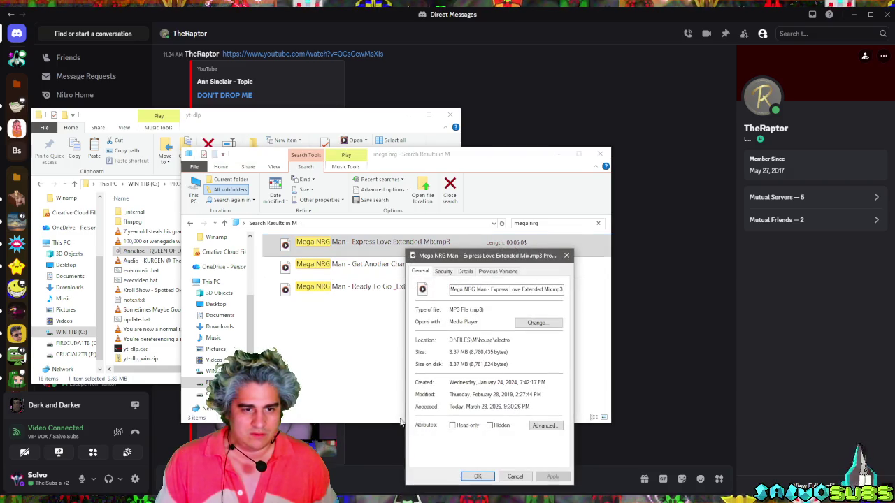
key("Escape")
key("alt+Left")
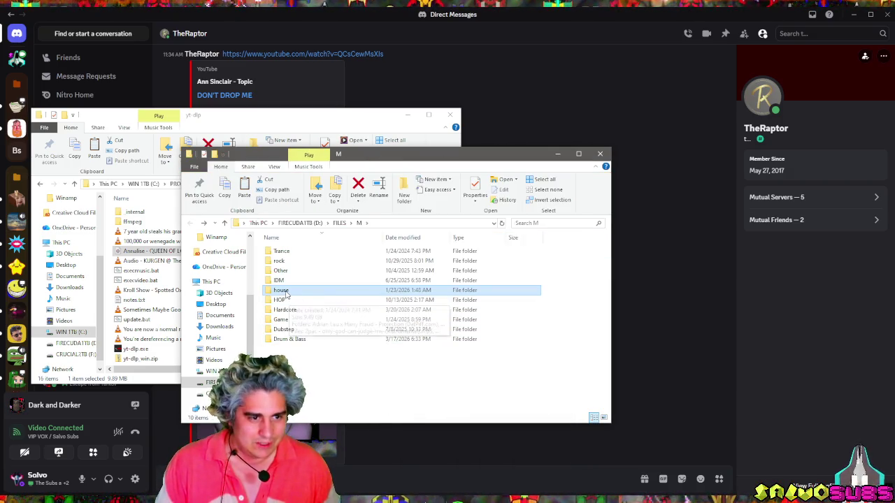
Paste Annalise - QUEEN OF LOVE.mp3 into D:\FILES\M\house\electro
double_click(282, 293)
double_click(283, 280)
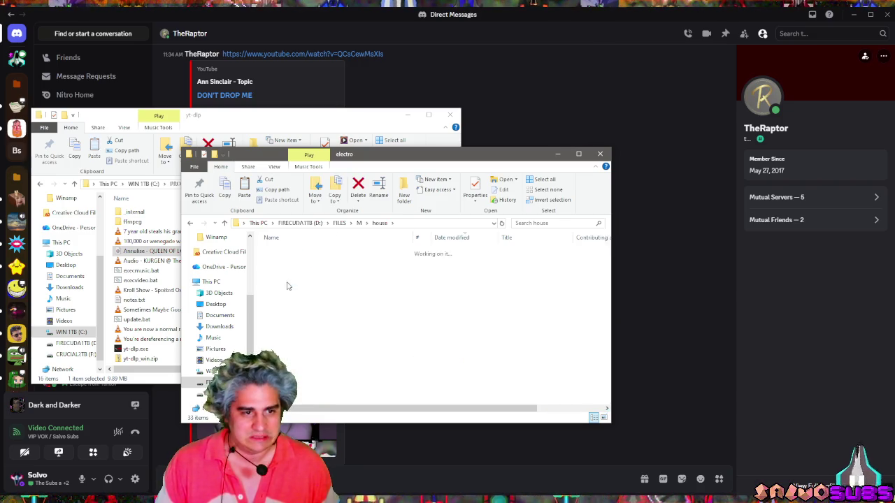
key("ctrl+v")
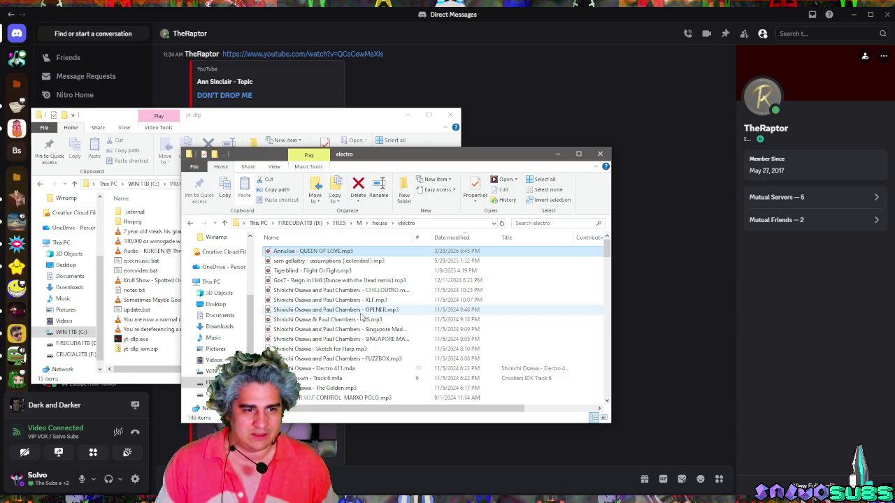
key("alt+Tab")
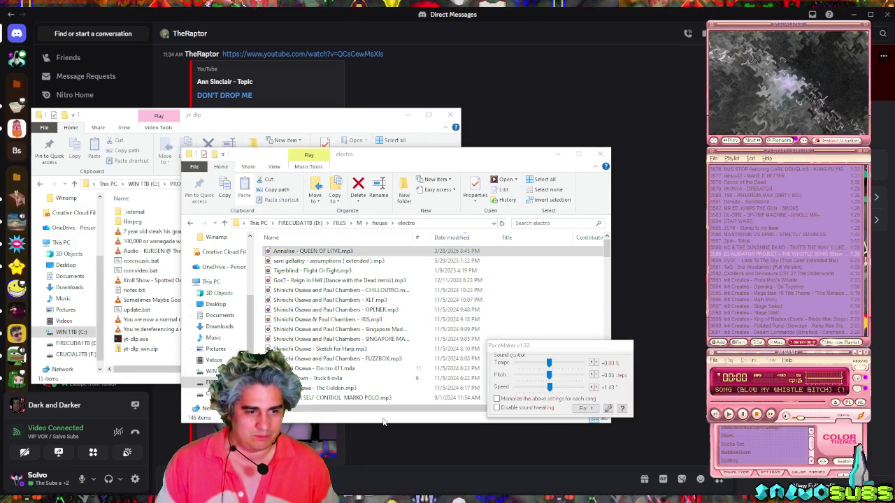
Find 'mega nrg' in the Winamp playlist and play Mega NRG Man - Get Another Chance
key("j")
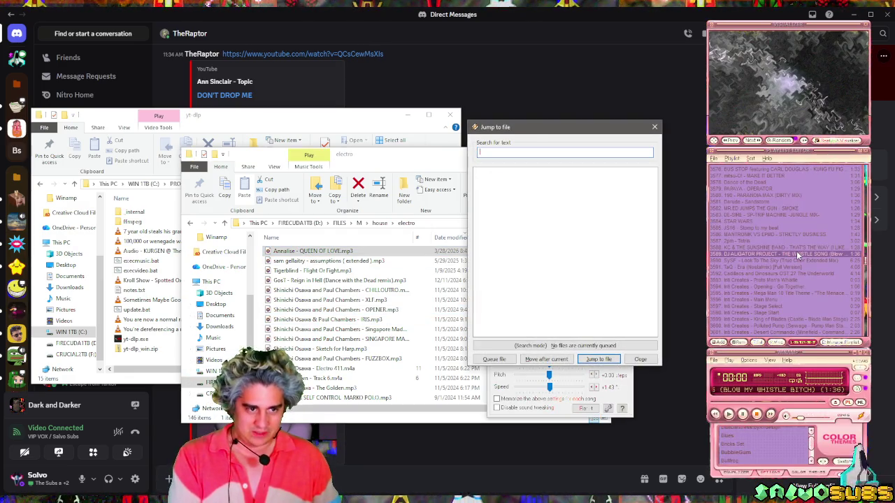
left_click_drag(594, 128, 620, 100)
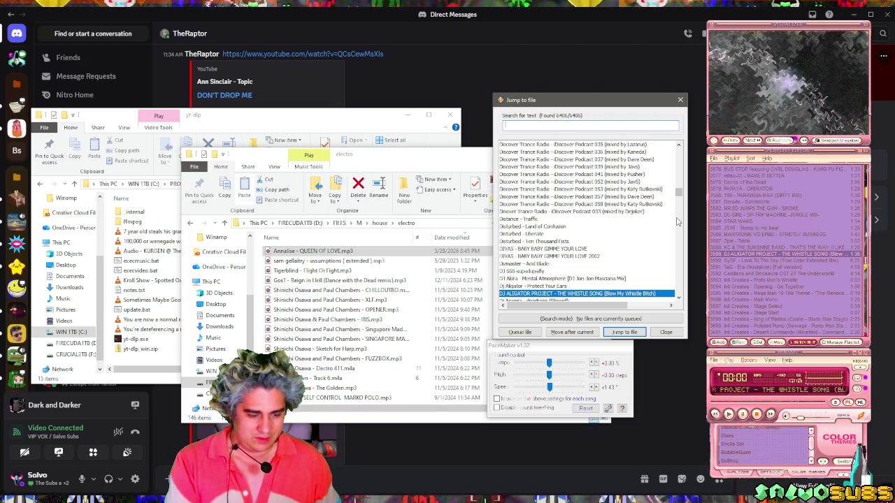
type("nrg")
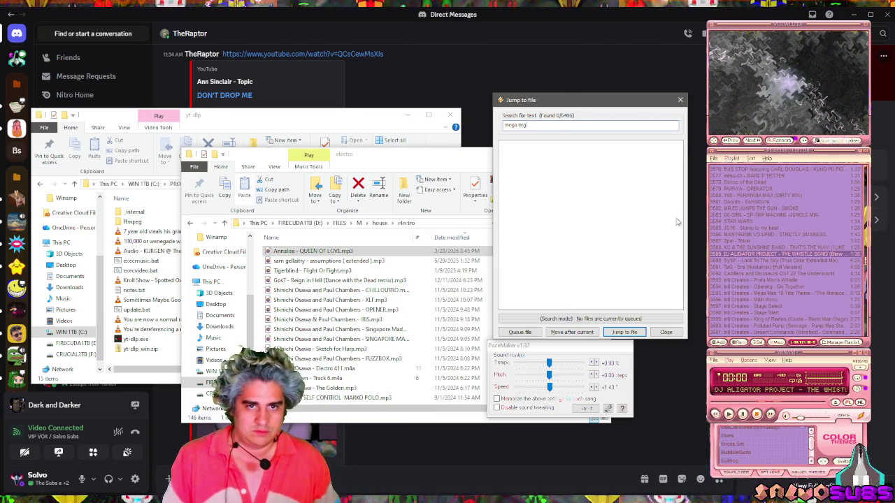
double_click(557, 153)
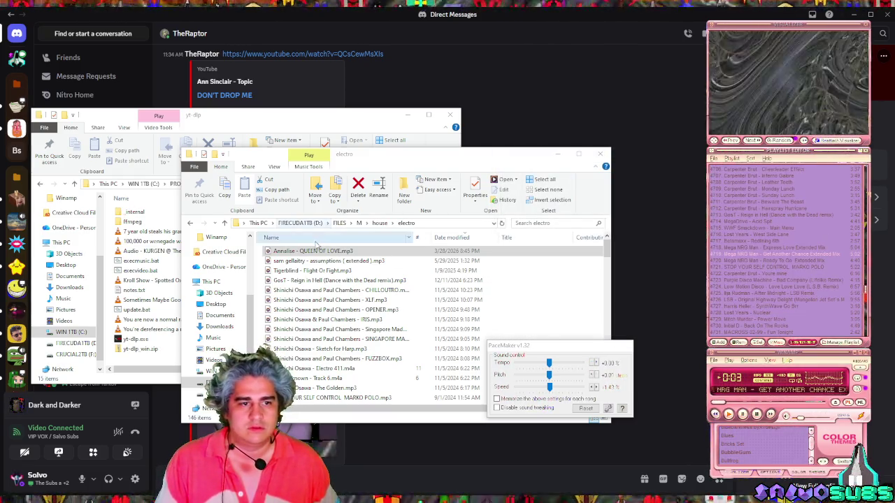
Add and play Annalise - QUEEN OF LOVE, raising PaceMaker speed to about +16.85%
left_click_drag(742, 245, 739, 247)
double_click(737, 248)
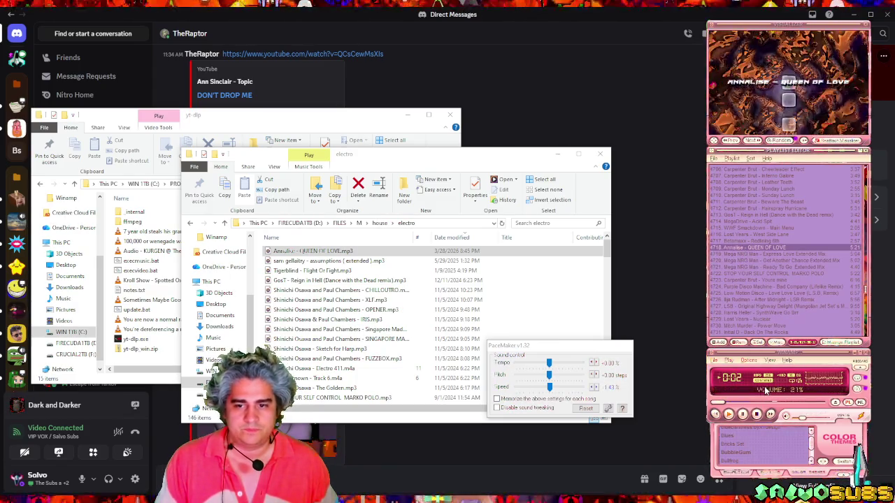
left_click(592, 389)
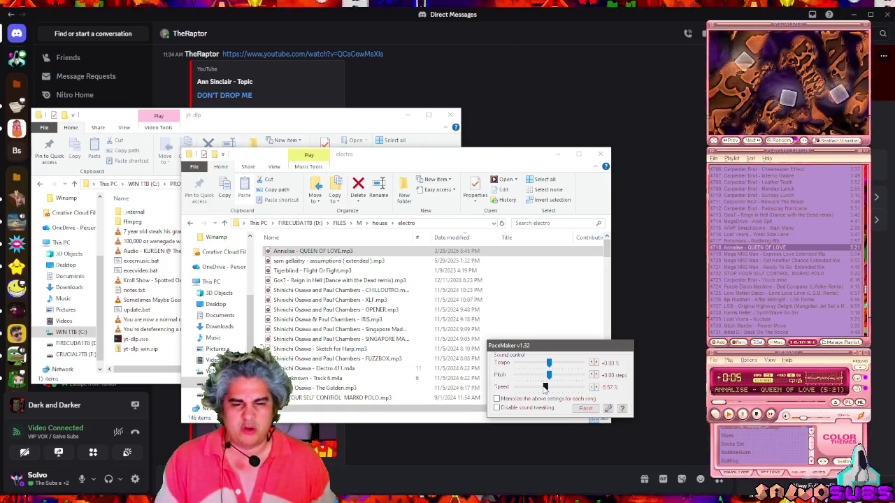
left_click_drag(545, 390, 543, 391)
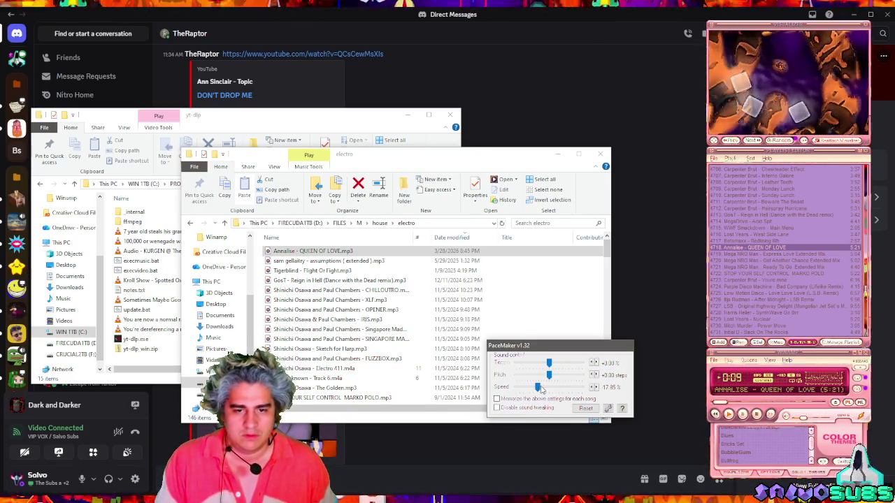
left_click(594, 389)
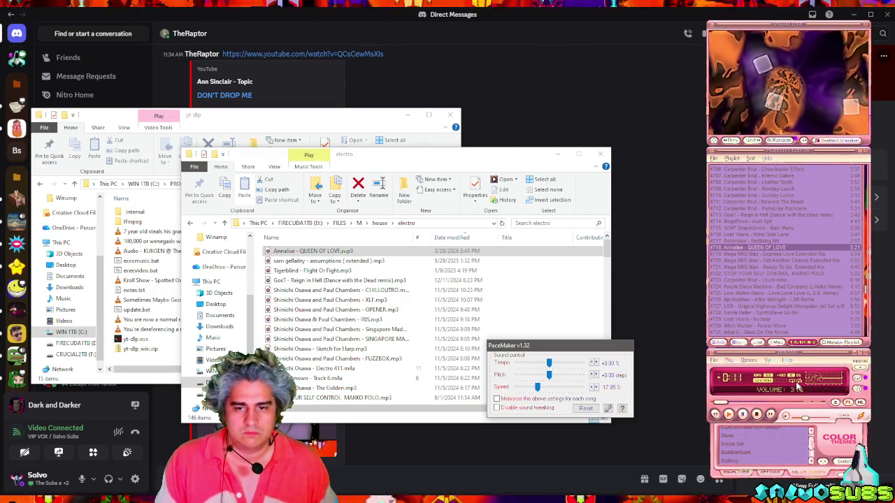
left_click(593, 389)
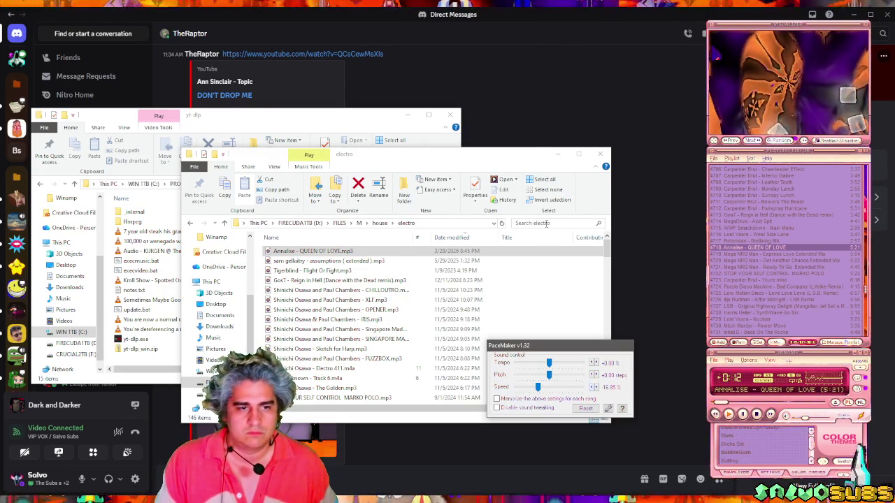
left_click(483, 80)
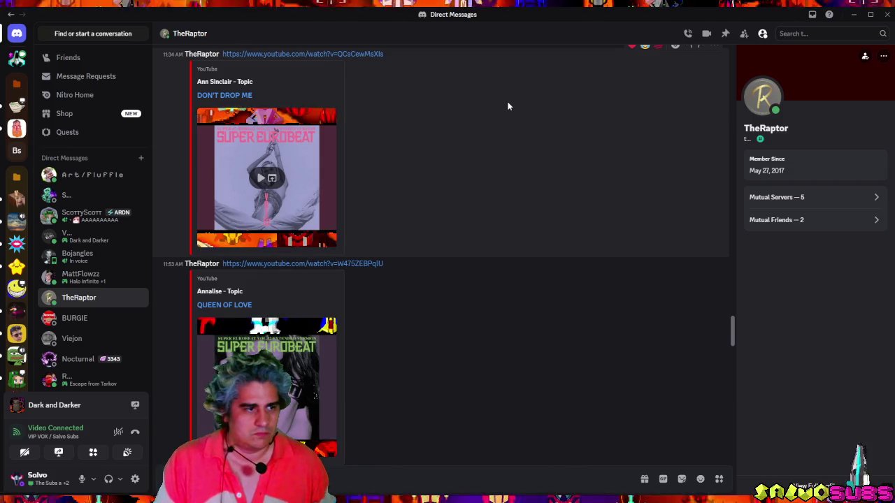
Replace droosk_body's green Material.009 slot with the groos_crys material
left_click(853, 14)
left_click(663, 202)
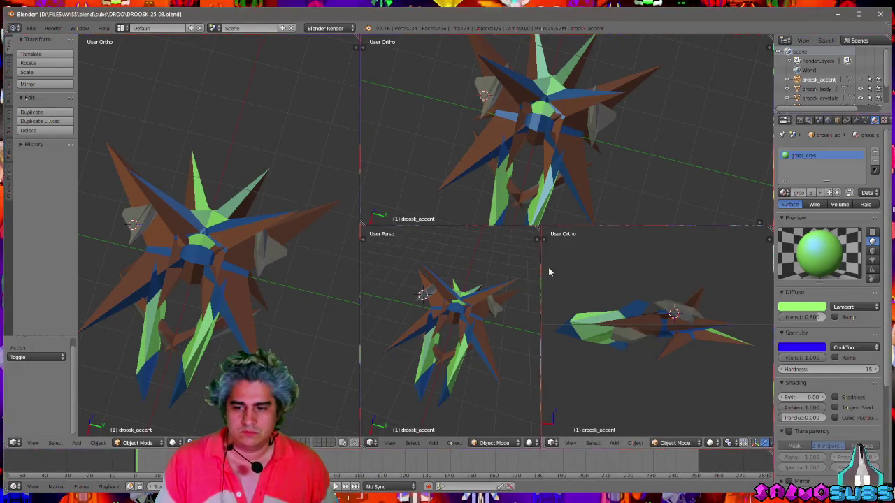
scroll(542, 266, "up", 1)
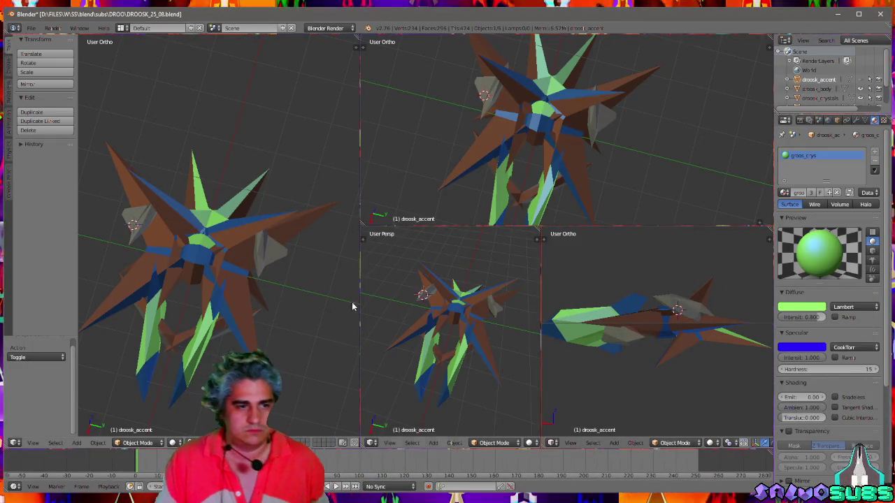
right_click(231, 269)
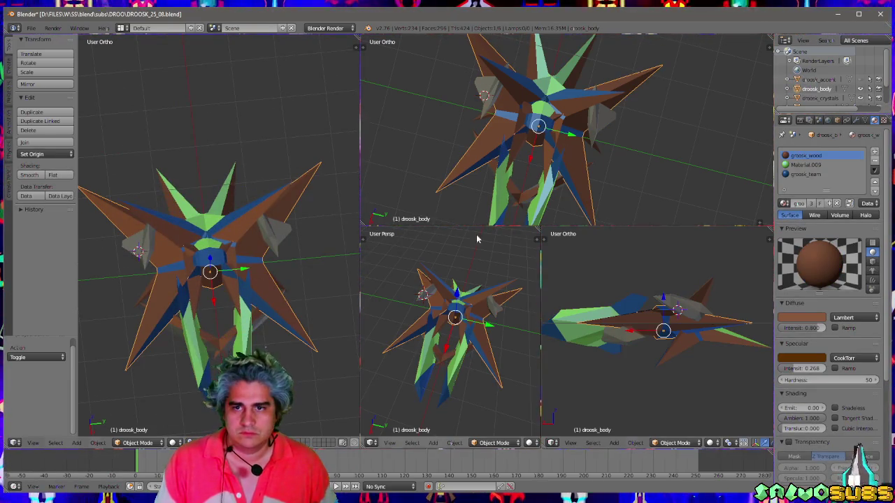
left_click(807, 164)
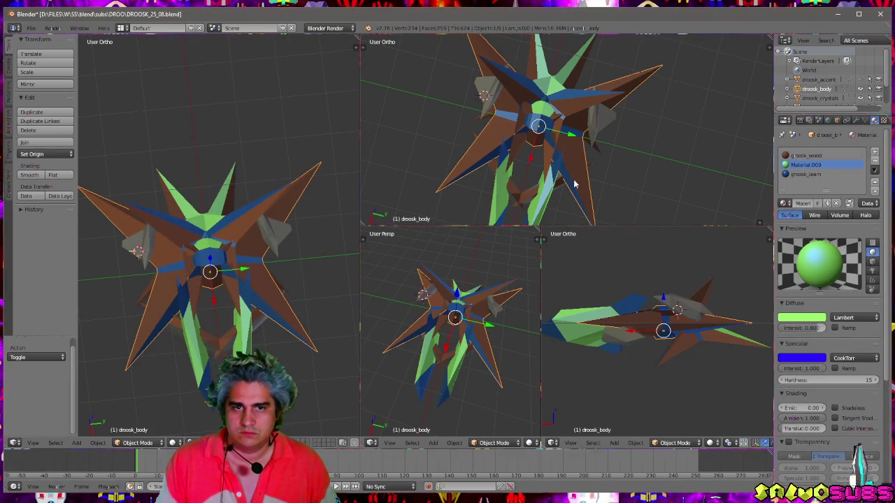
left_click(787, 205)
left_click(682, 232)
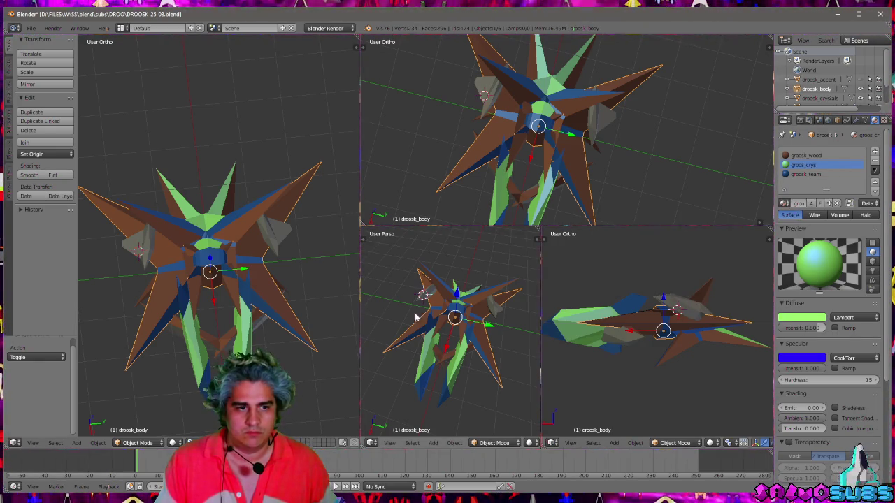
Check the materials on droosk_crystals, droosk_head, the shoulder wings, droosk_body and droosk_legs
right_click(246, 313)
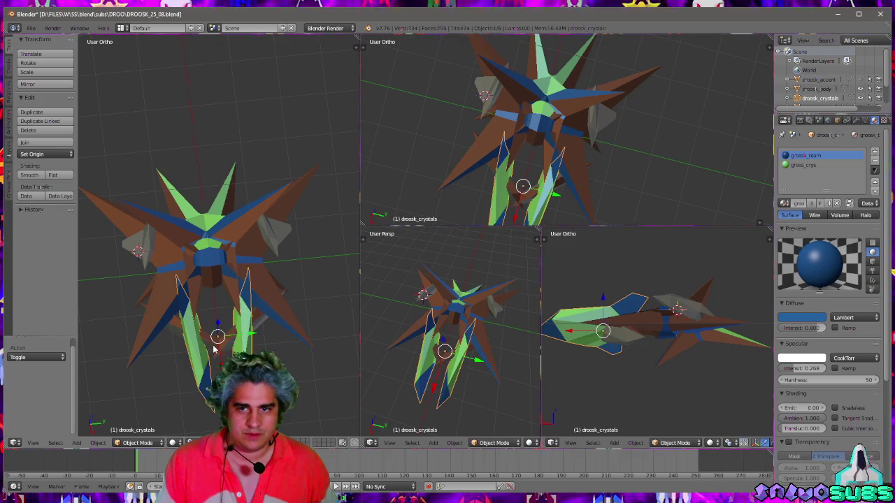
right_click(259, 313)
right_click(272, 264)
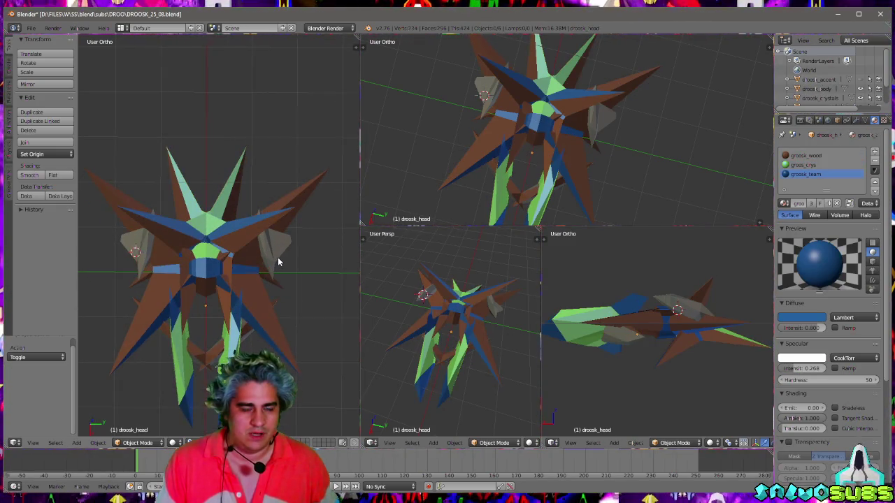
right_click(277, 258)
right_click(238, 346)
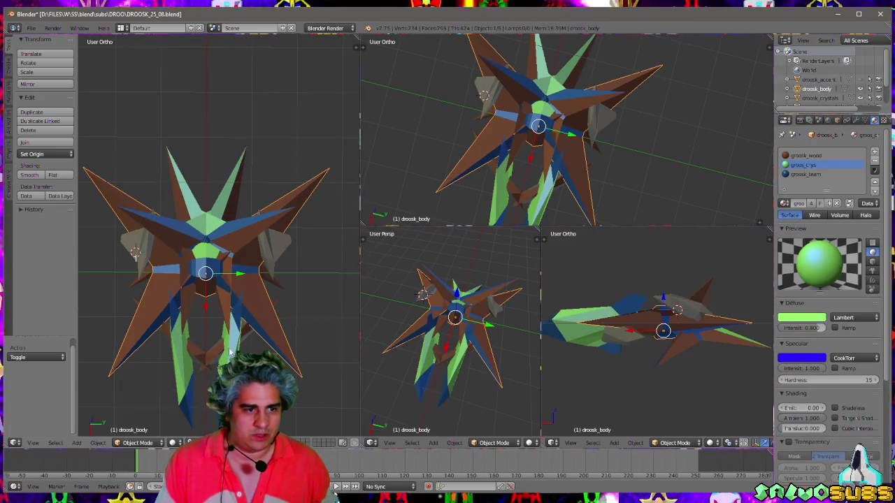
right_click(238, 349)
right_click(237, 350)
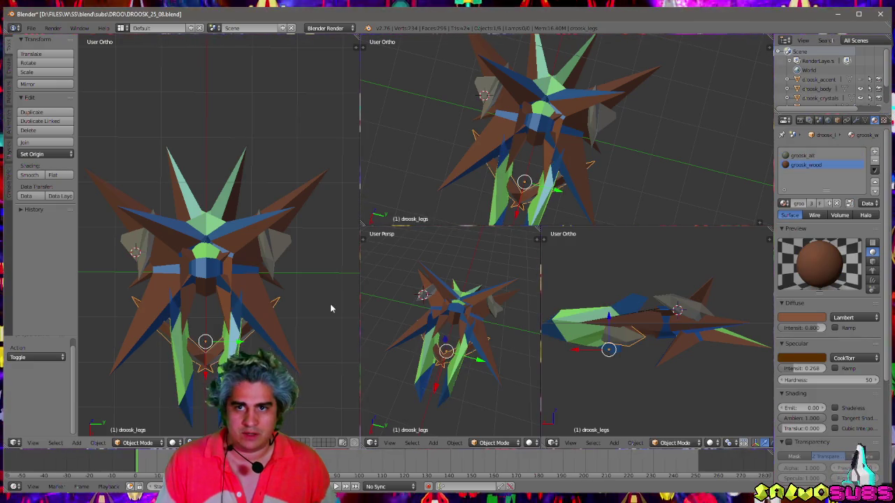
right_click(263, 263)
left_click_drag(240, 210, 257, 263)
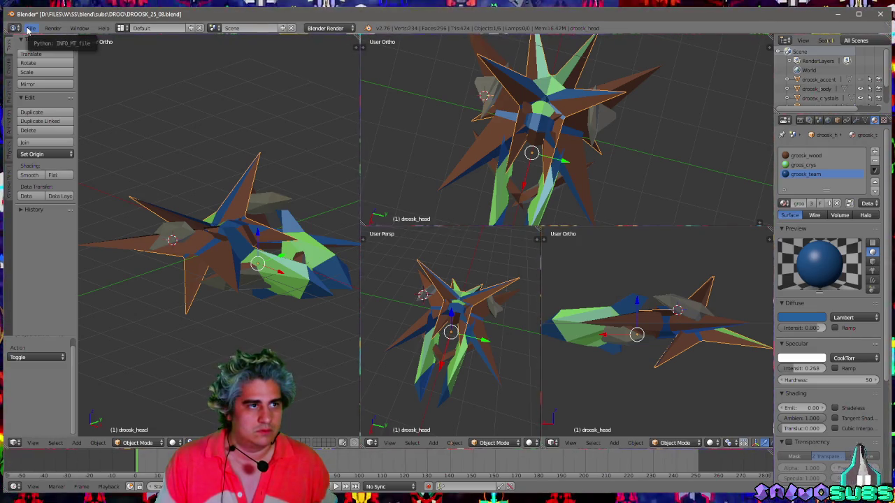
Save over the DROOSK_25_08.blend file and quit Blender, confirming the exit
left_click_drag(196, 175, 200, 253)
key("ctrl+s")
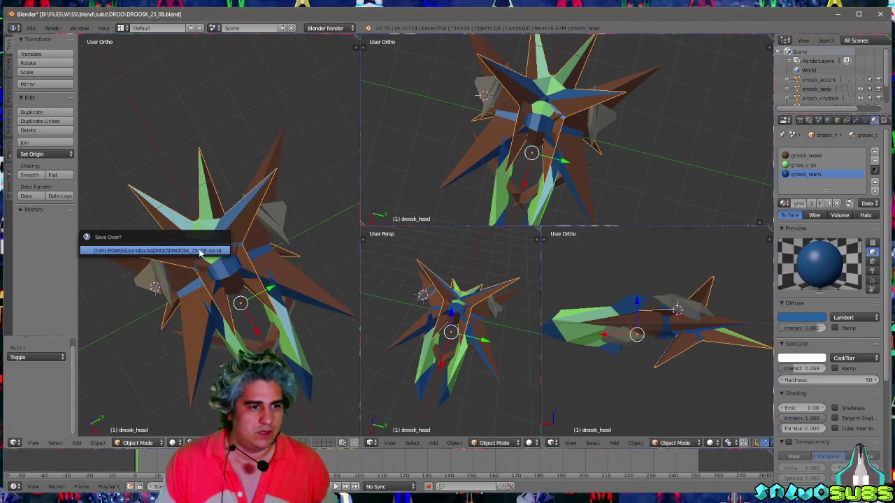
left_click(199, 250)
key("a")
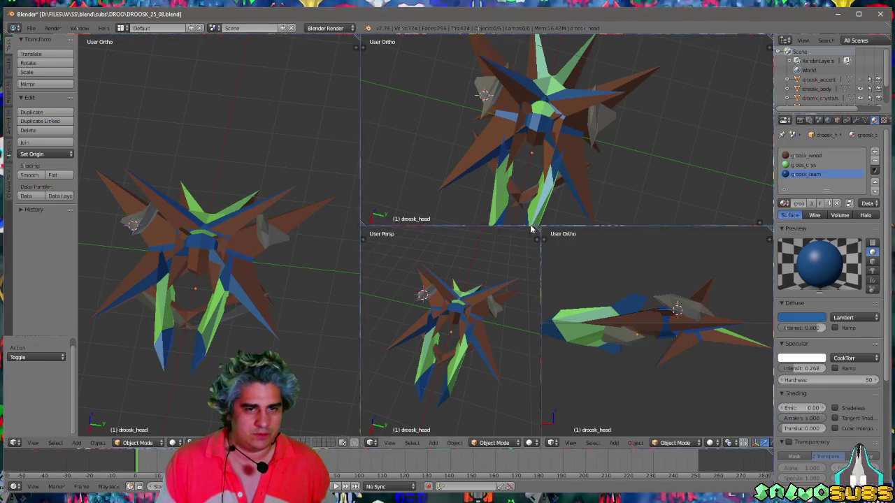
left_click(881, 14)
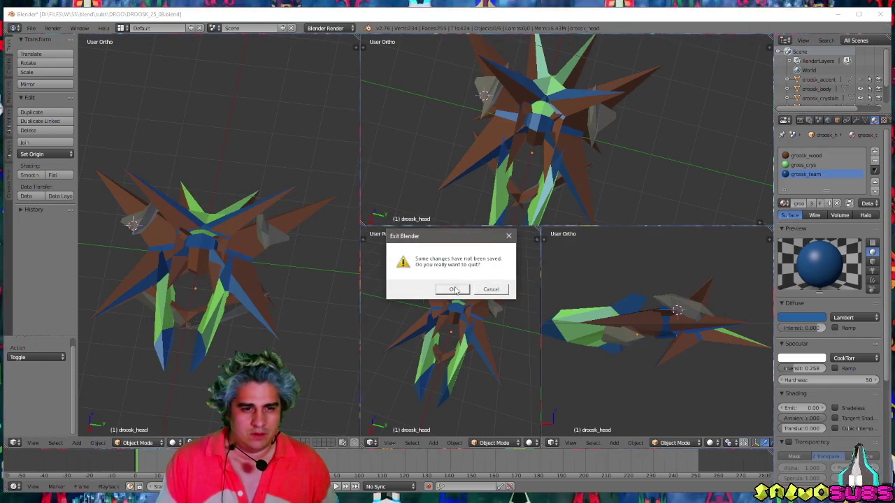
left_click(453, 290)
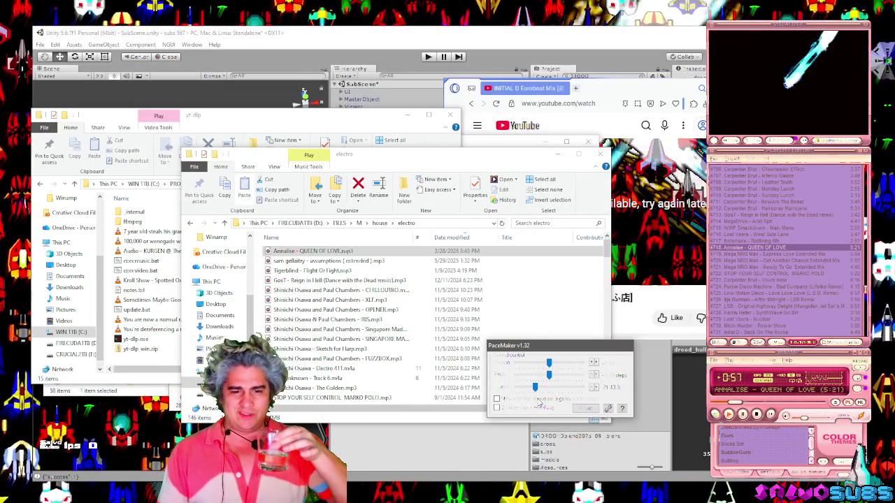
Rewind Winamp's song to about 0:39, set the volume to 31%, and return to Unity
left_click(728, 407)
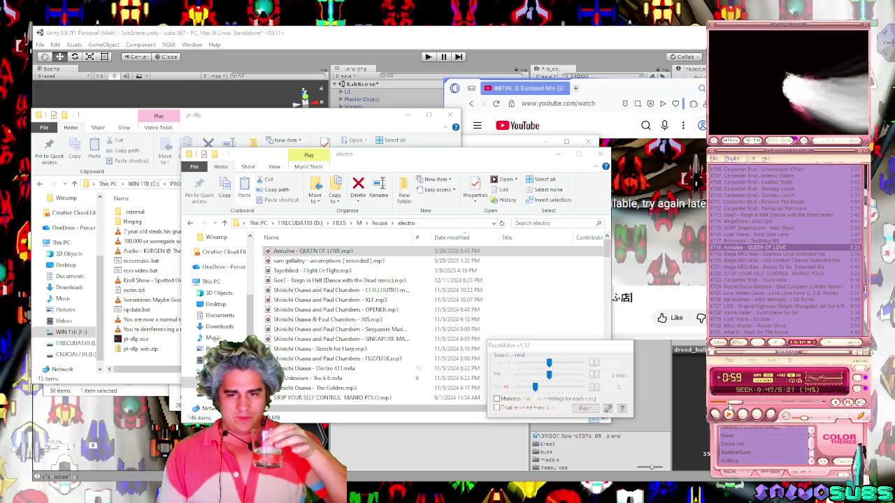
left_click(535, 391)
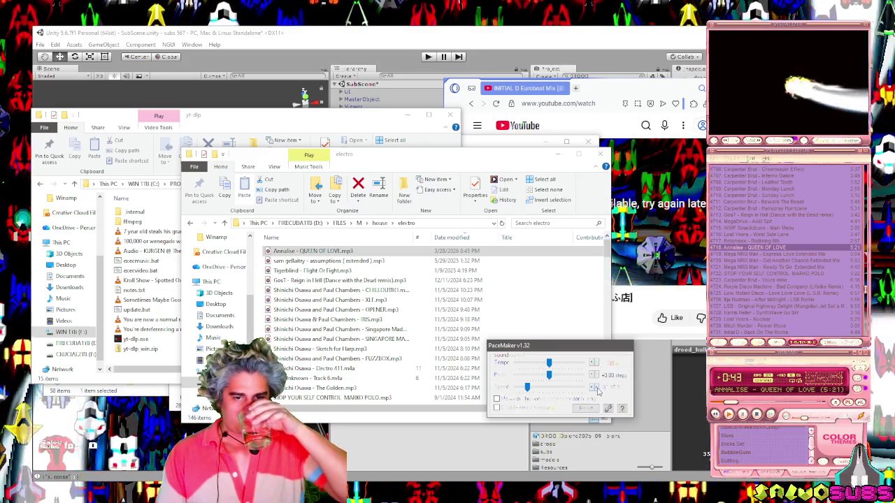
left_click(780, 401)
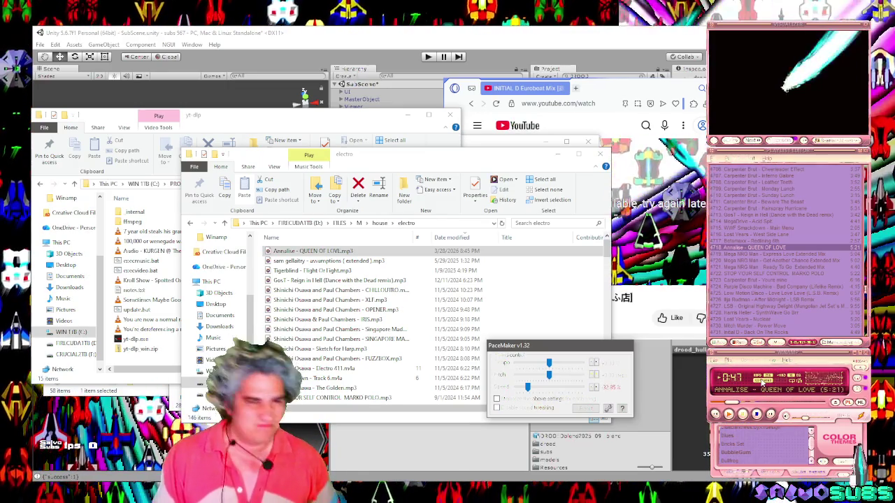
key("alt+Tab")
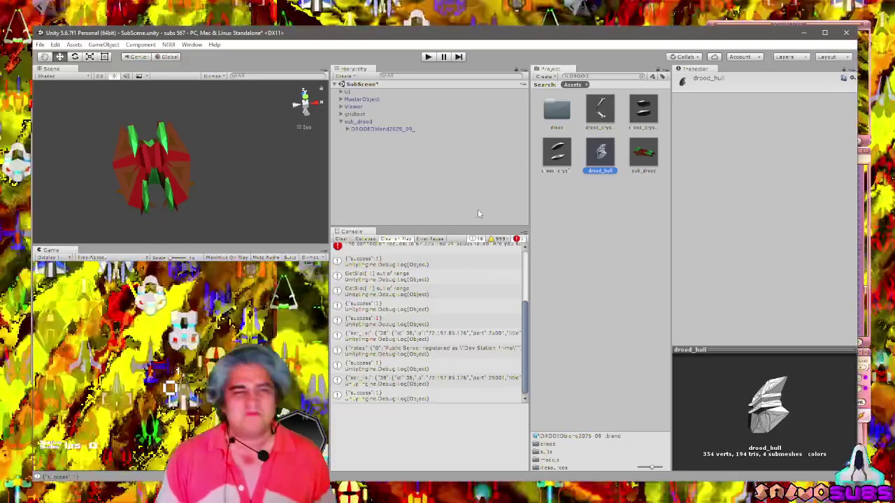
Clear the DROOD search and open the drood folder in File Explorer to inspect its files
left_click(638, 76)
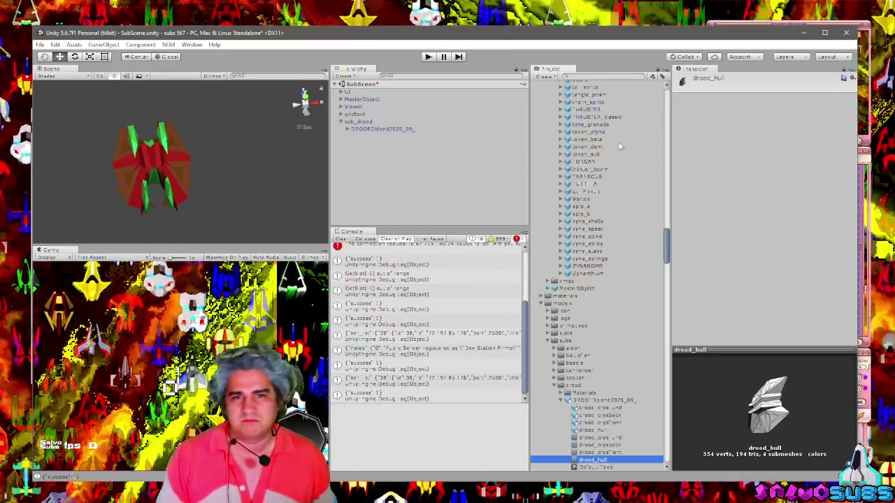
scroll(618, 146, "down", 3)
right_click(580, 302)
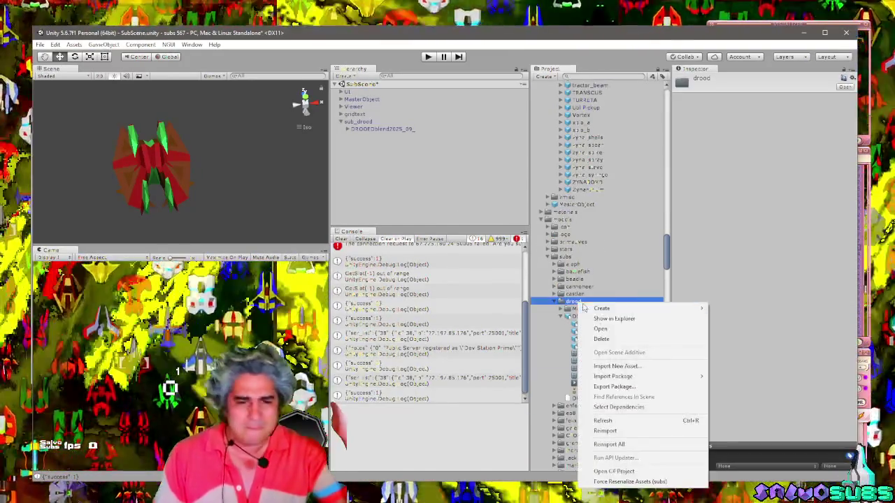
left_click(608, 319)
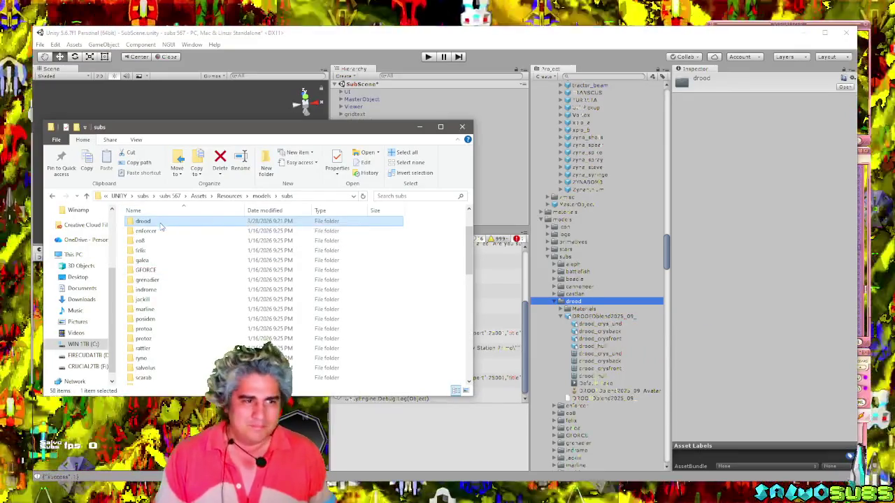
double_click(160, 225)
key("BackSpace")
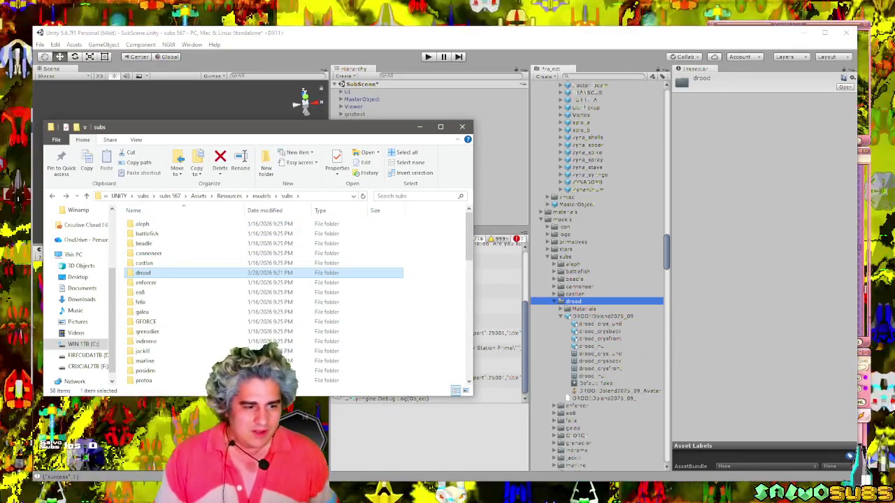
key("alt+Tab")
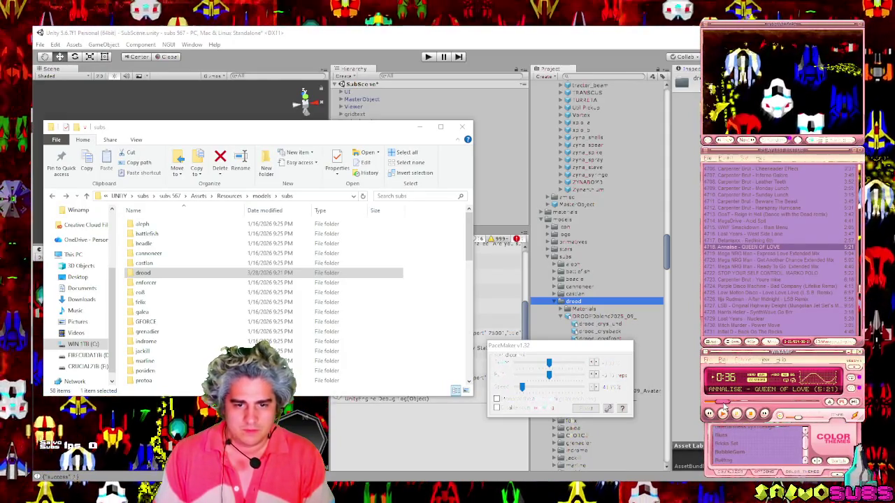
left_click(541, 39)
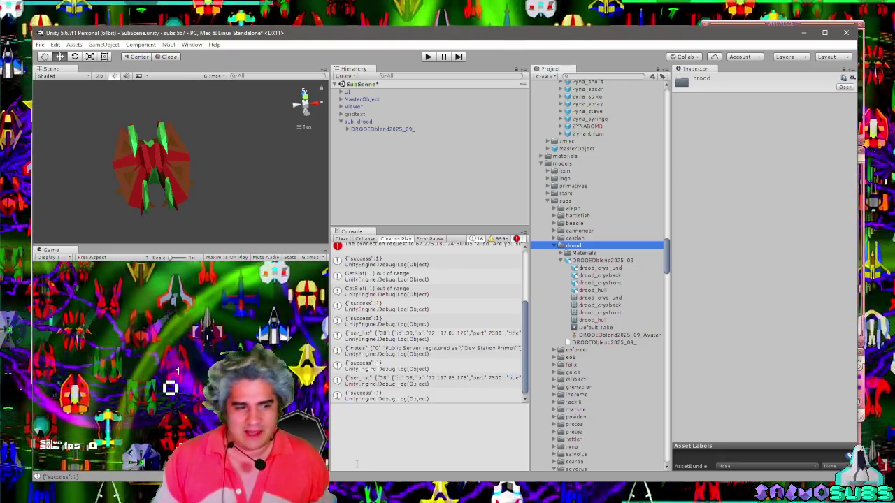
Select sub_drood and view the DROODblend2025_09 model's import settings in Unity
key("alt+Tab")
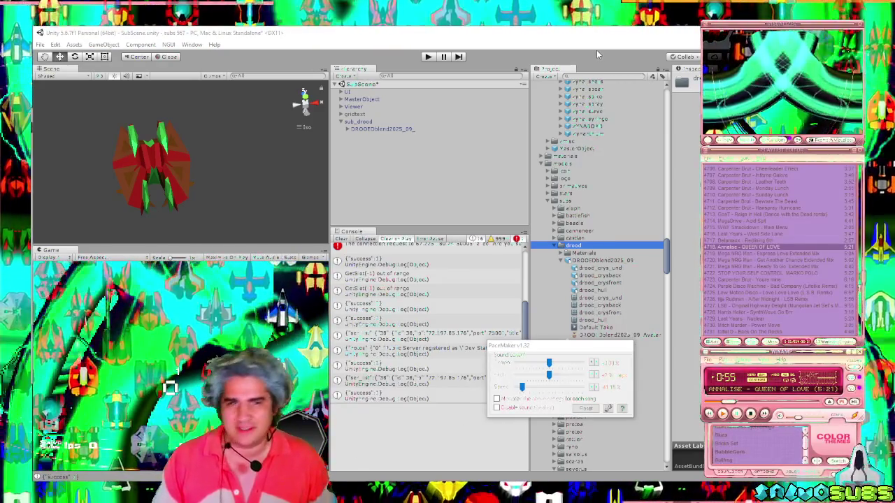
left_click(594, 51)
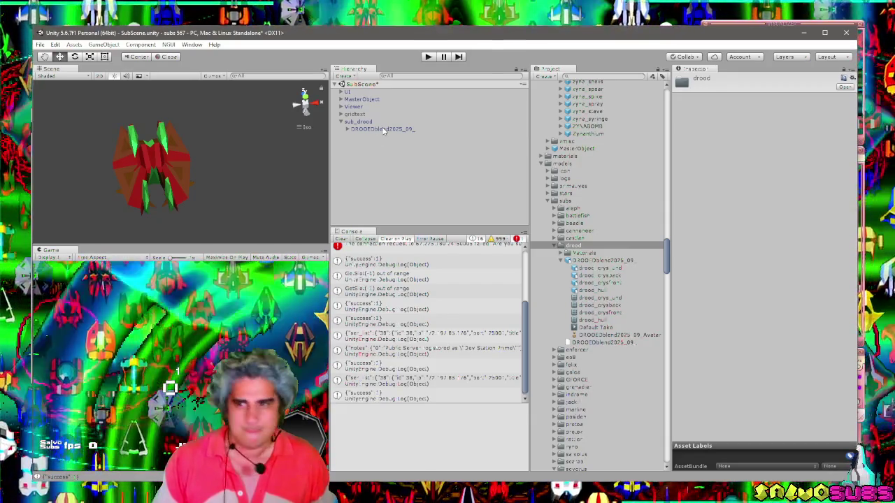
left_click(381, 123)
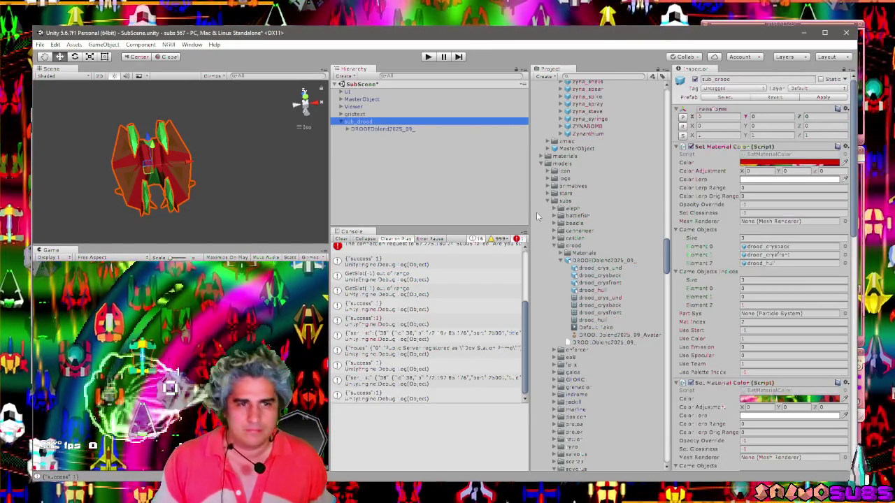
left_click(574, 260)
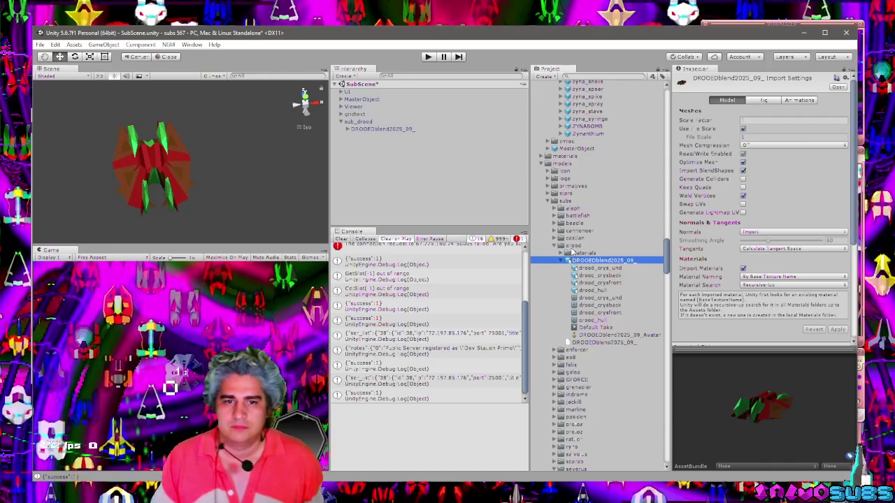
key("alt+Tab")
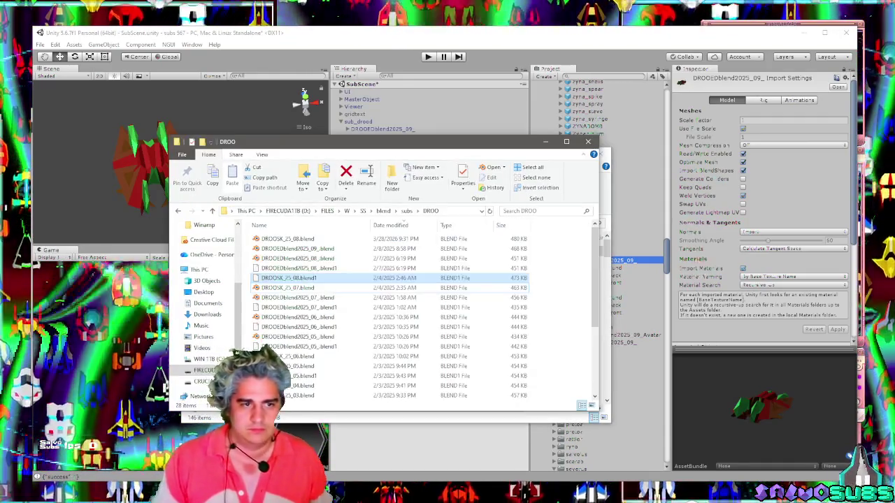
key("alt+Tab")
left_click(599, 149)
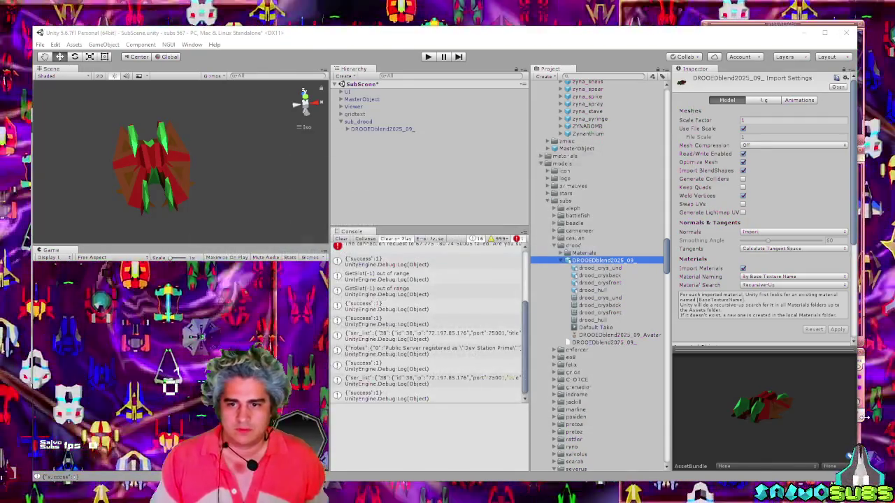
Save the Winamp playlist over THE STREAM PLAYLISTBAK.m3u, confirming the overwrite
key("alt+Tab")
right_click(727, 391)
left_click(733, 430)
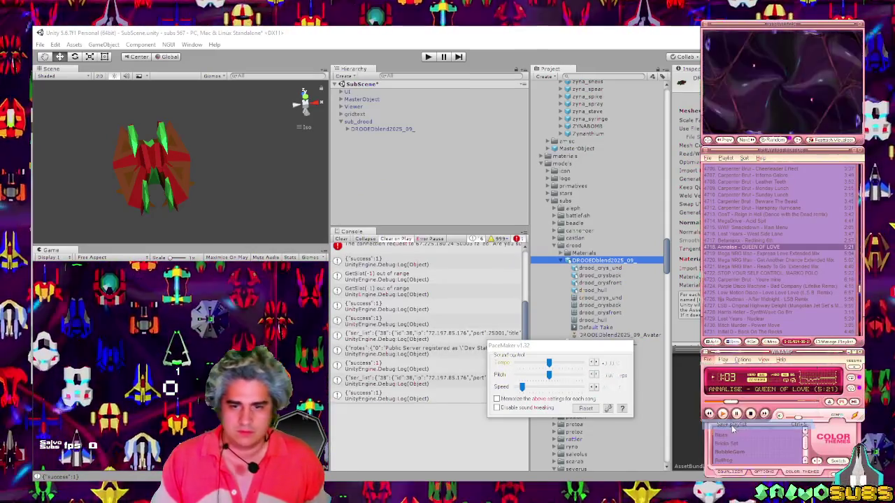
left_click(581, 326)
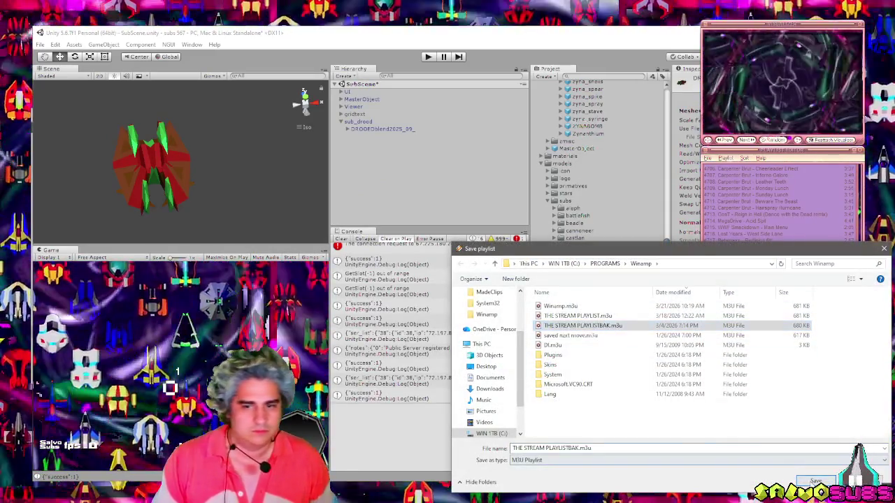
left_click(817, 482)
left_click(467, 256)
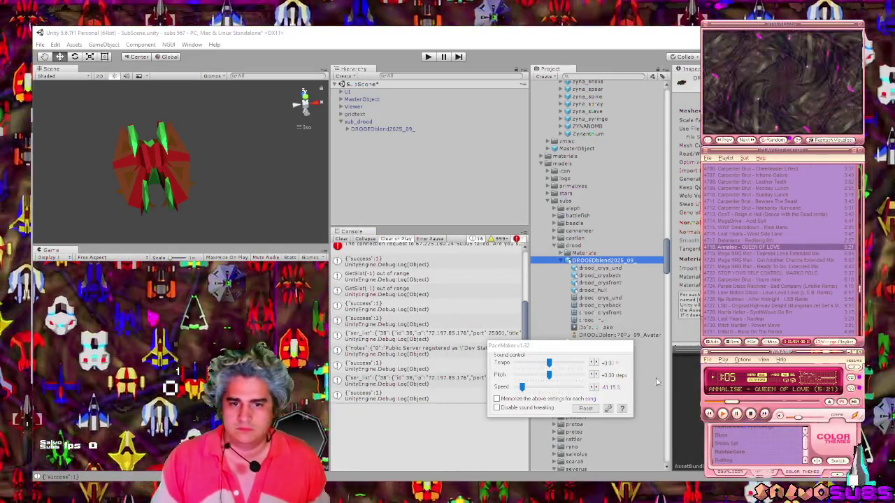
Back in Unity, reveal the drood folder in File Explorer
left_click(517, 48)
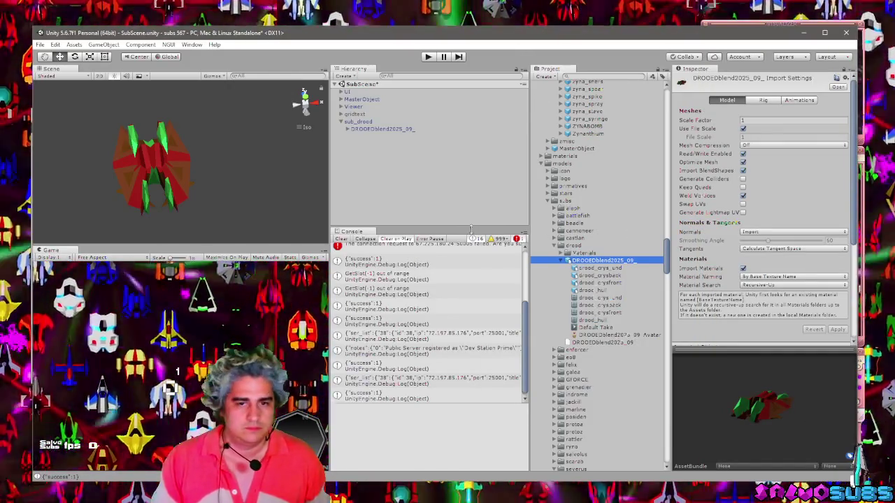
right_click(573, 246)
left_click(601, 261)
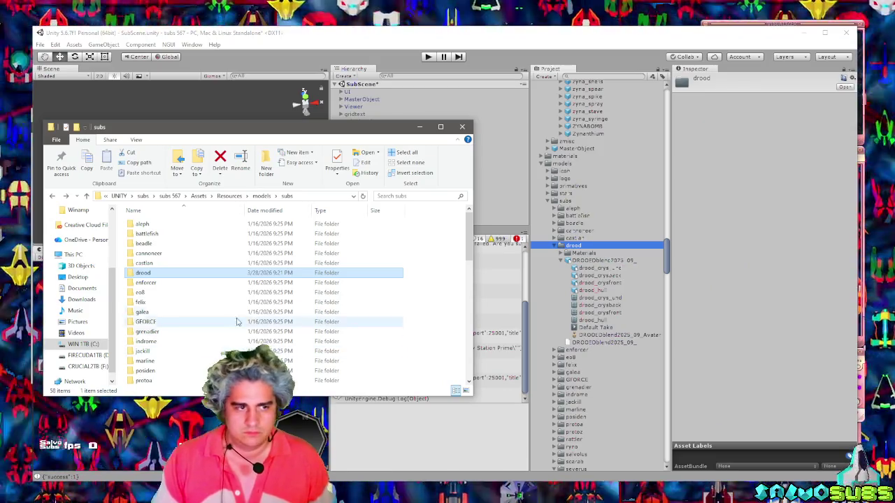
Create a new folder named droosk in the models/subs folder and open it
right_click(434, 296)
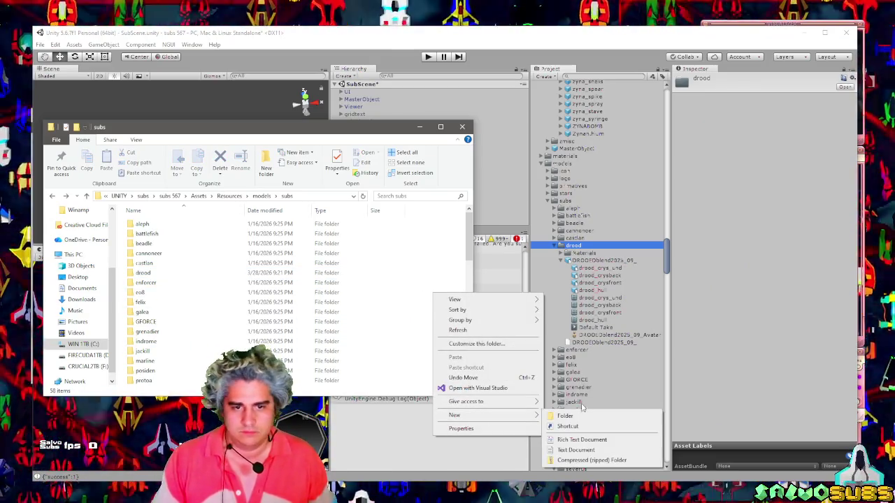
left_click(579, 417)
key("alt+Tab")
right_click(414, 306)
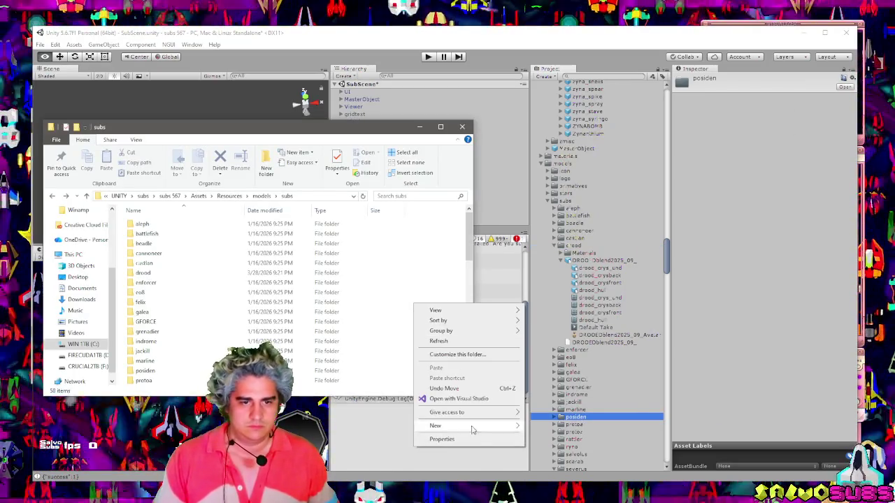
mouse_move(488, 426)
left_click(545, 427)
type("drool")
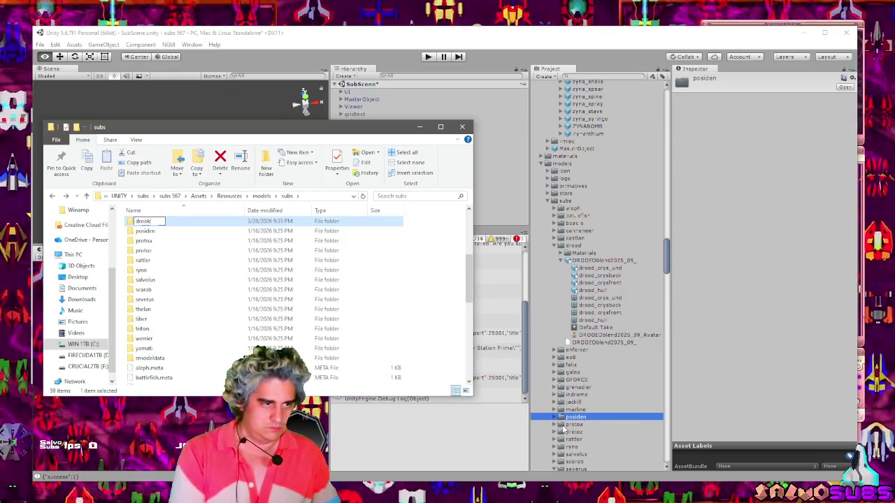
key("Return")
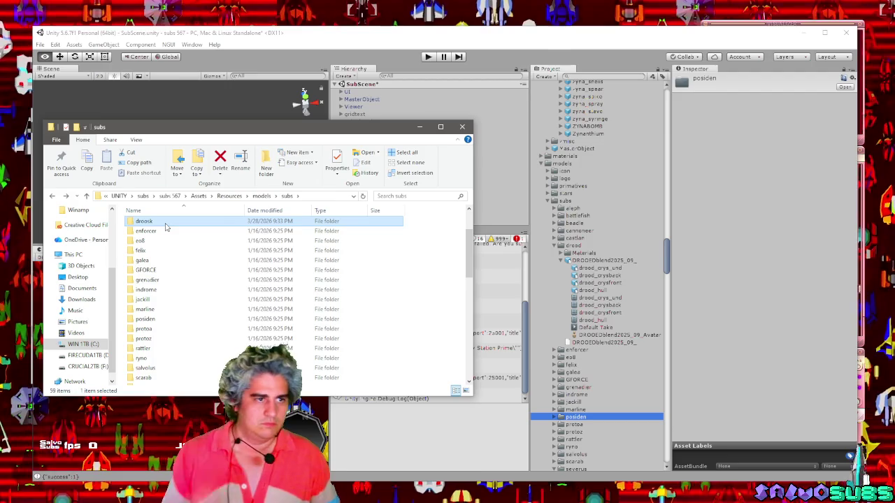
double_click(166, 223)
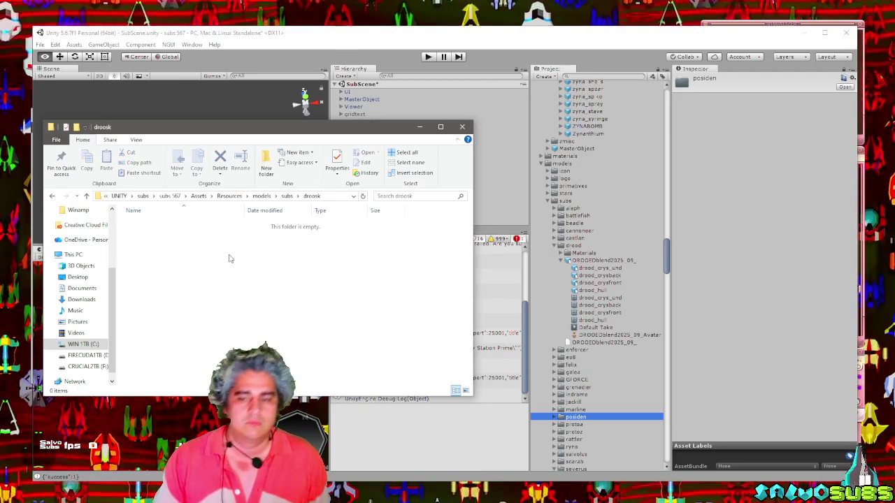
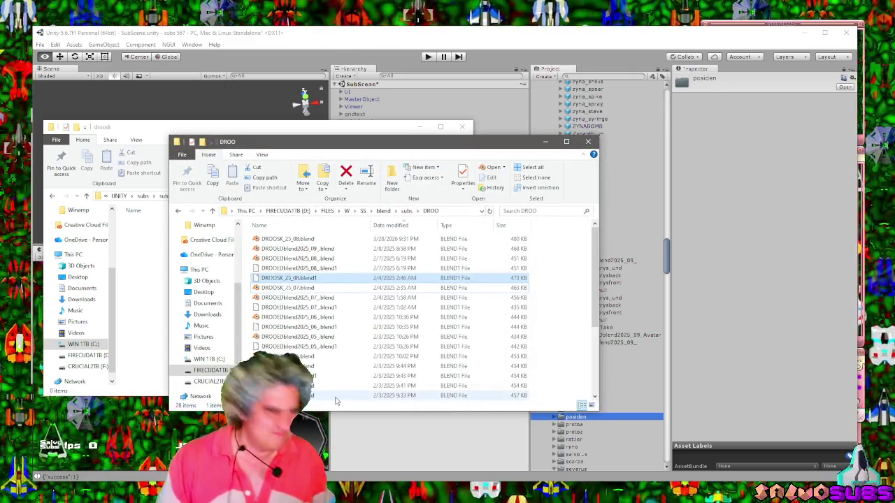
Paste DROOSK_25_08.blend into the empty droosk folder window
left_click(126, 254)
key("ctrl+v")
key("alt+Tab")
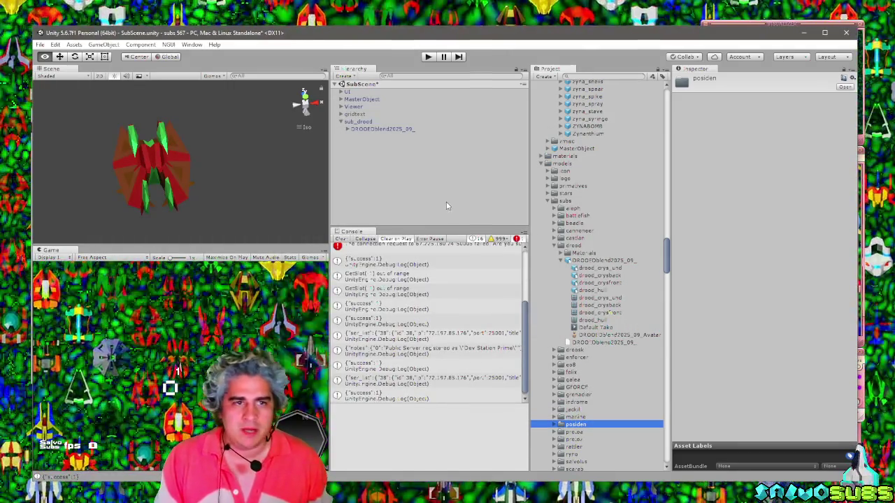
Duplicate the sub_drood object and name the copy sub_droosk
left_click(374, 123)
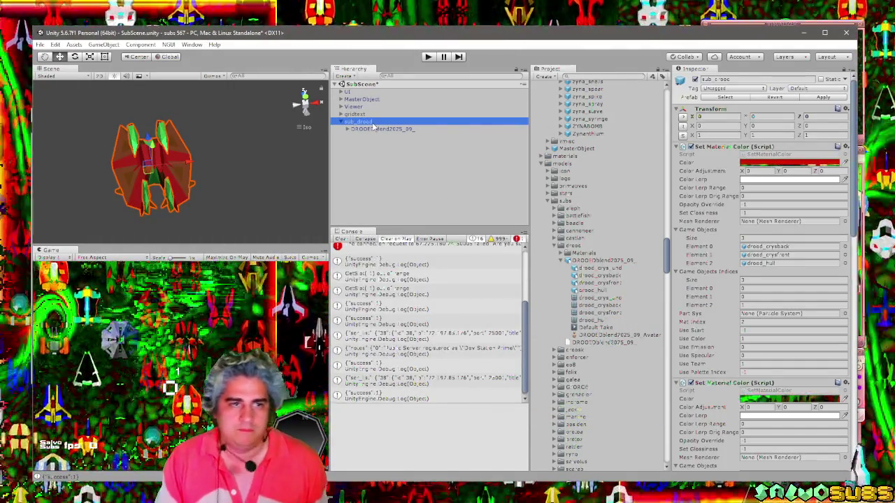
right_click(374, 123)
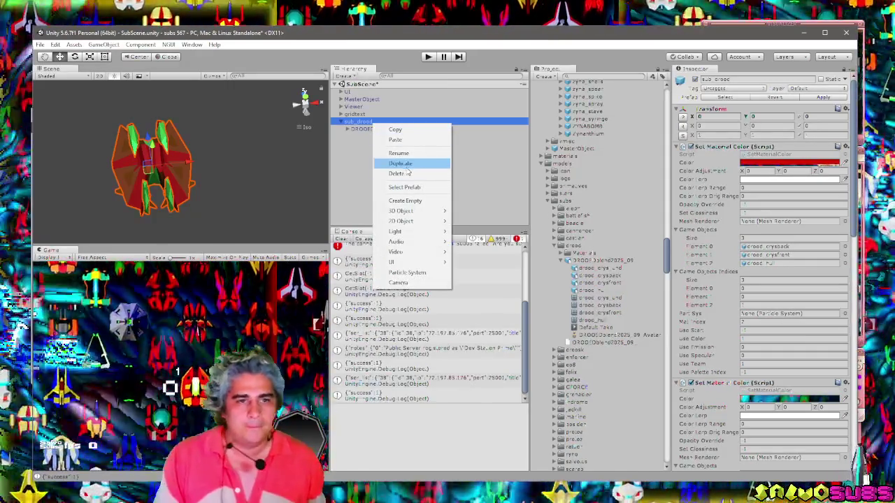
left_click(408, 166)
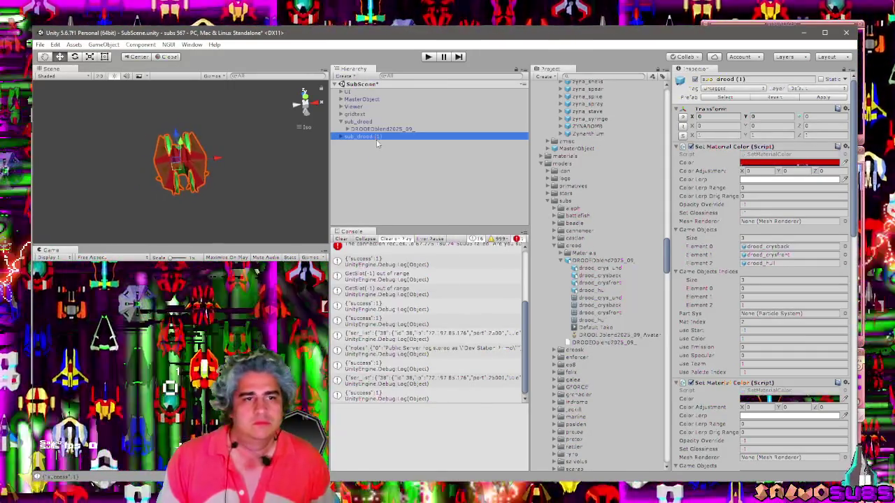
left_click(723, 79)
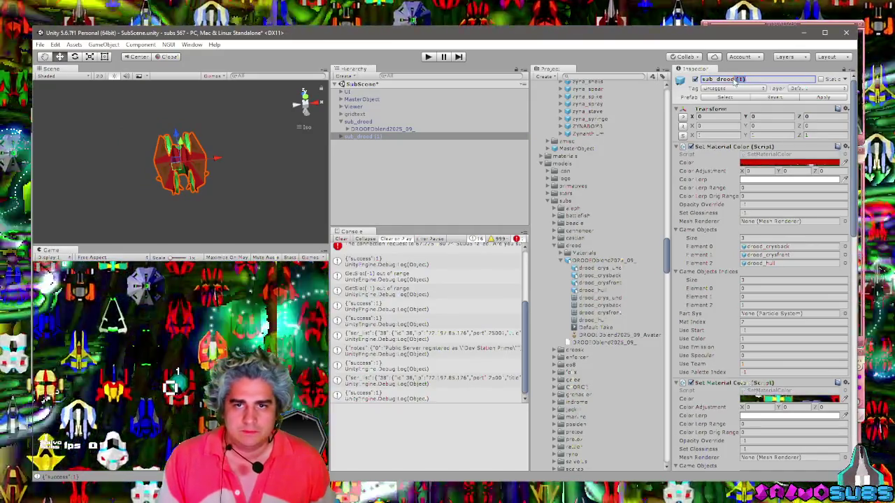
type("sub_droosk")
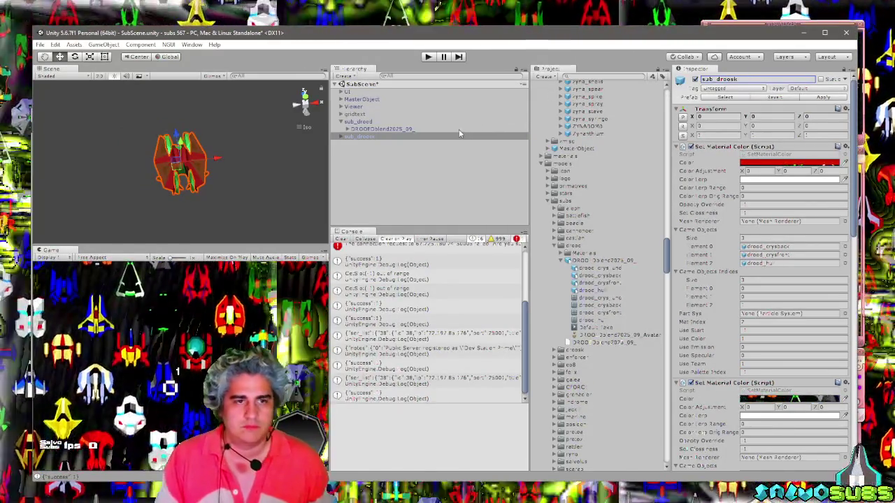
Select sub_droosk and open the project's subs folder in File Explorer
left_click(372, 185)
left_click(364, 136)
left_click(569, 350)
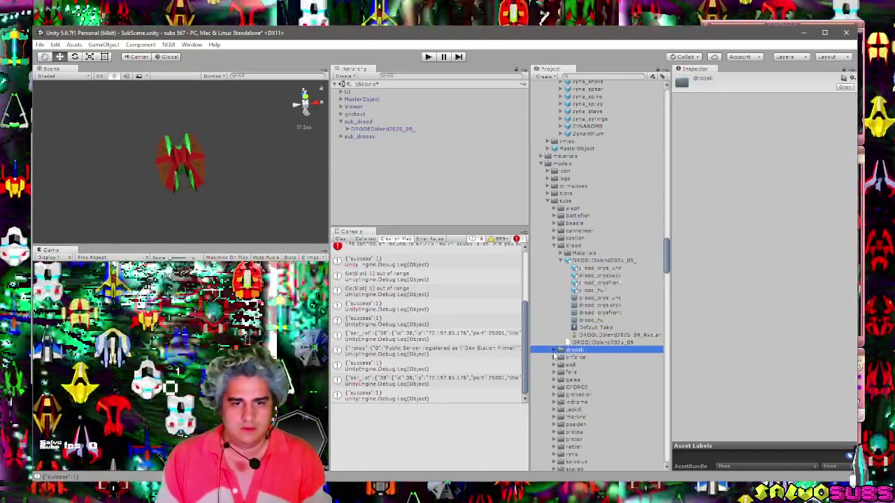
double_click(573, 350)
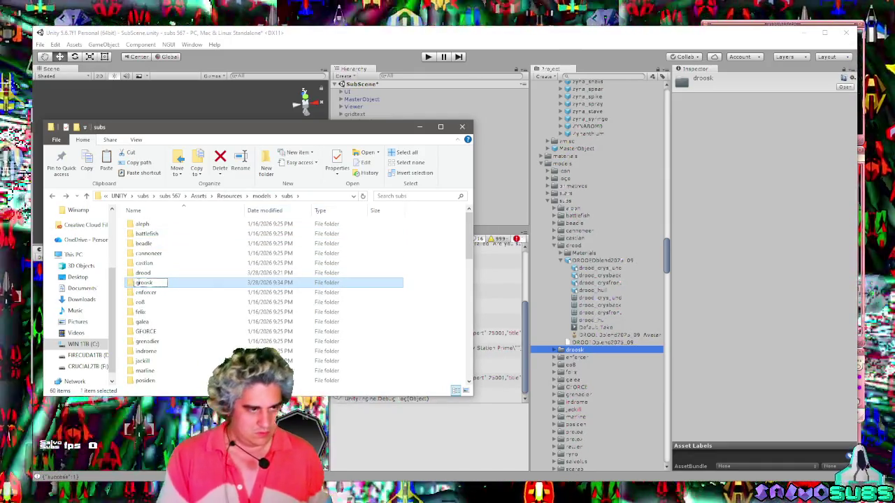
Rename the folder to groosk, open it, and let Unity refresh its assets
key("Return")
double_click(147, 283)
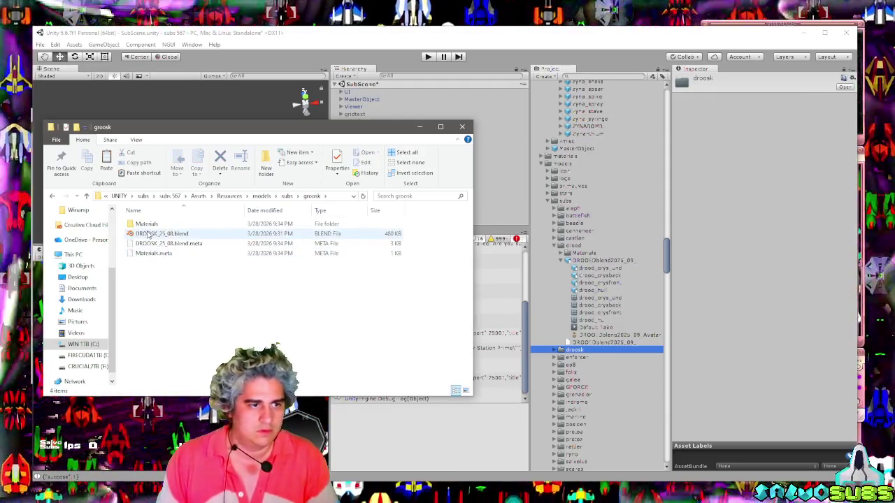
left_click(378, 39)
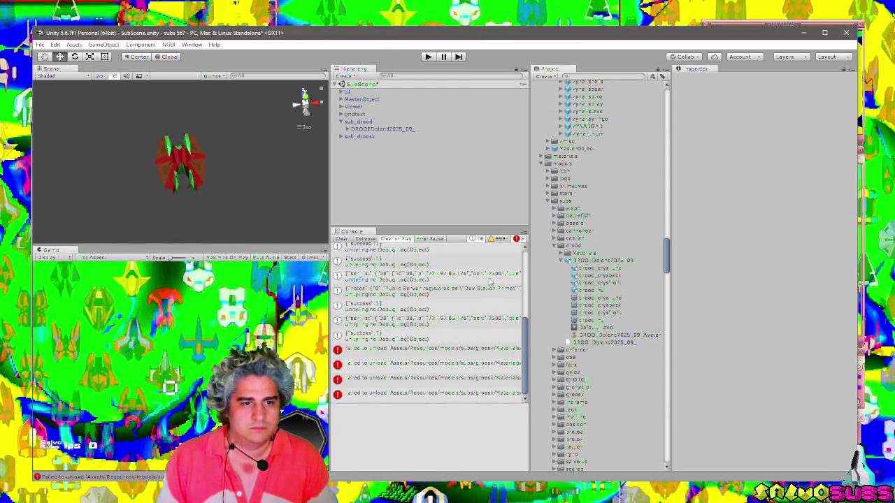
key("alt+Tab")
Rename the blend file to gROOSK_25_08.blend, delete its old .meta file, and clear Unity's console
left_click(147, 234)
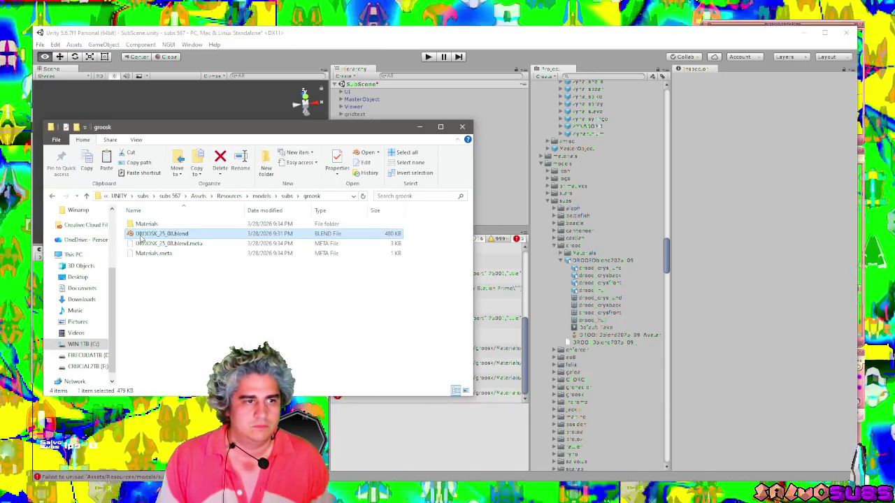
key("F2")
type("g")
left_click(176, 288)
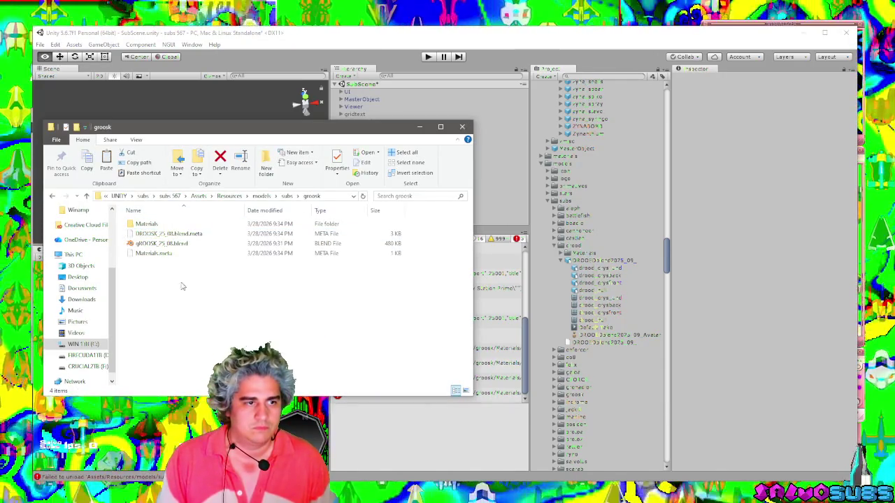
key("Up")
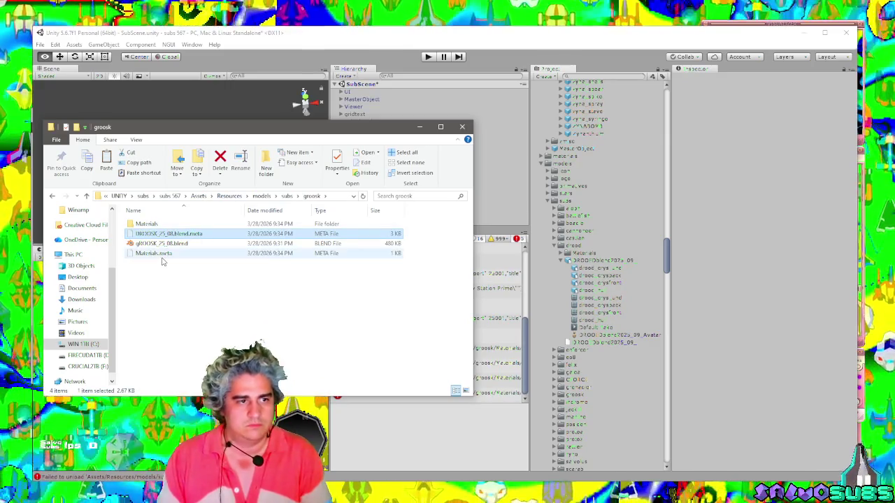
key("Delete")
key("alt+Tab")
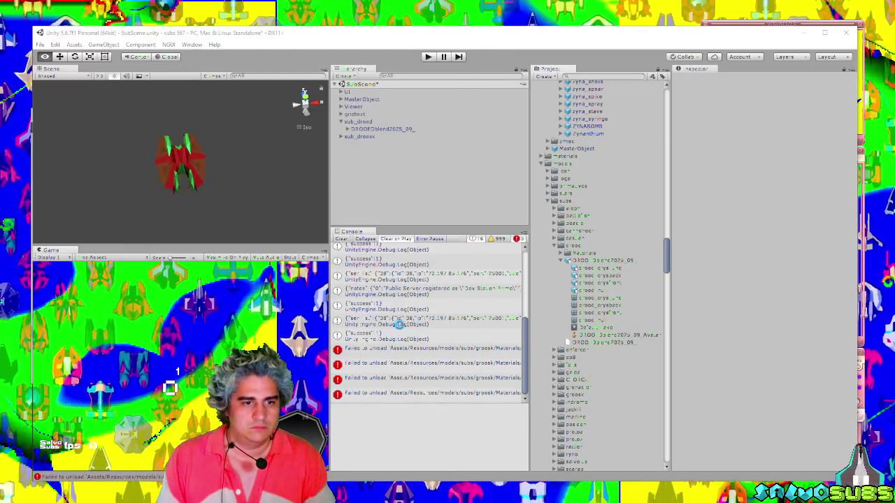
left_click(342, 239)
Rename sub_droosk to sub_groosk and drag the gROOSK_25_08 model into it as a child
left_click(358, 122)
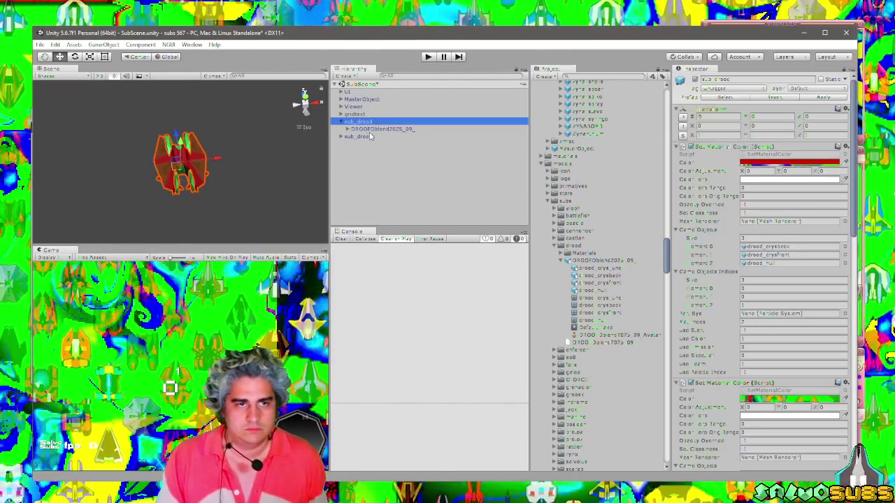
left_click(363, 136)
left_click(721, 81)
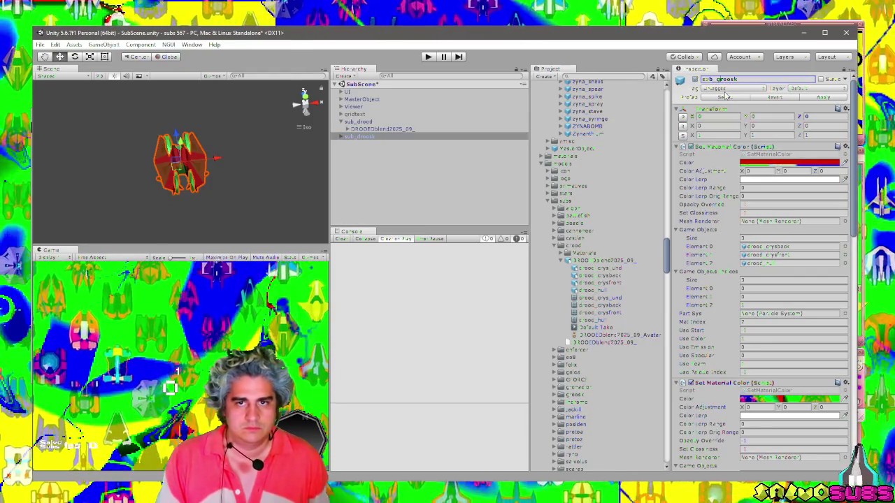
left_click(343, 137)
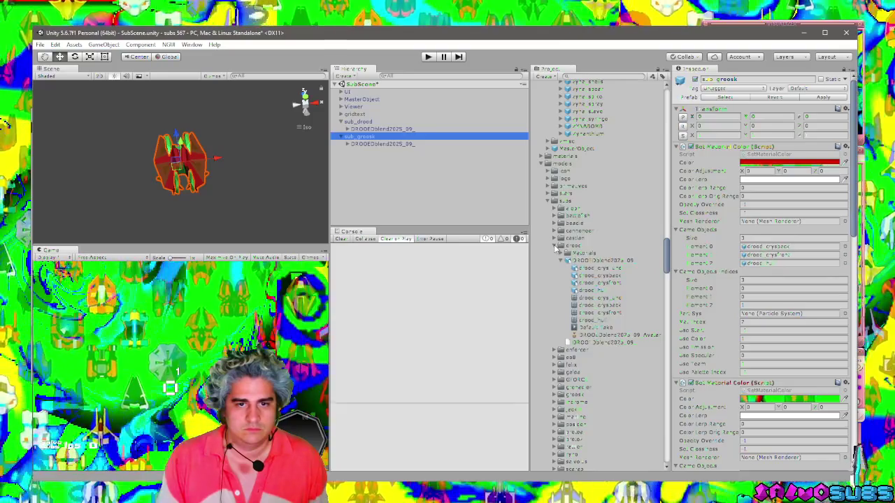
left_click(556, 246)
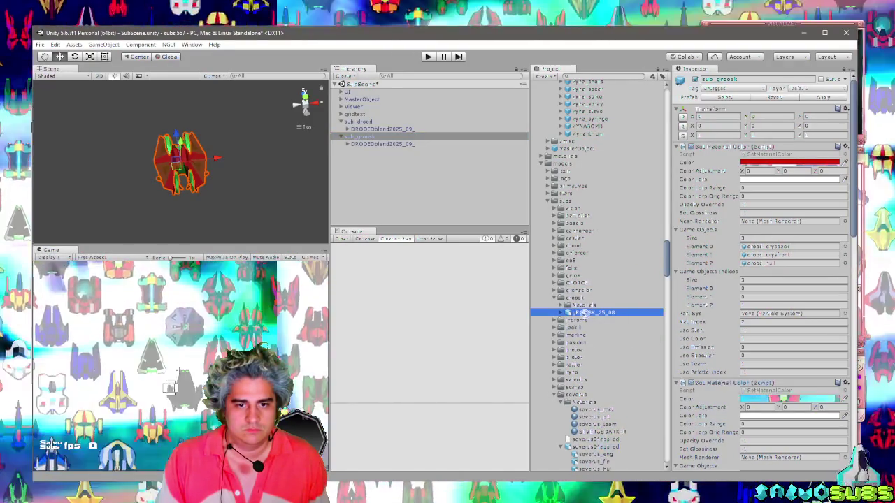
left_click_drag(509, 268, 374, 140)
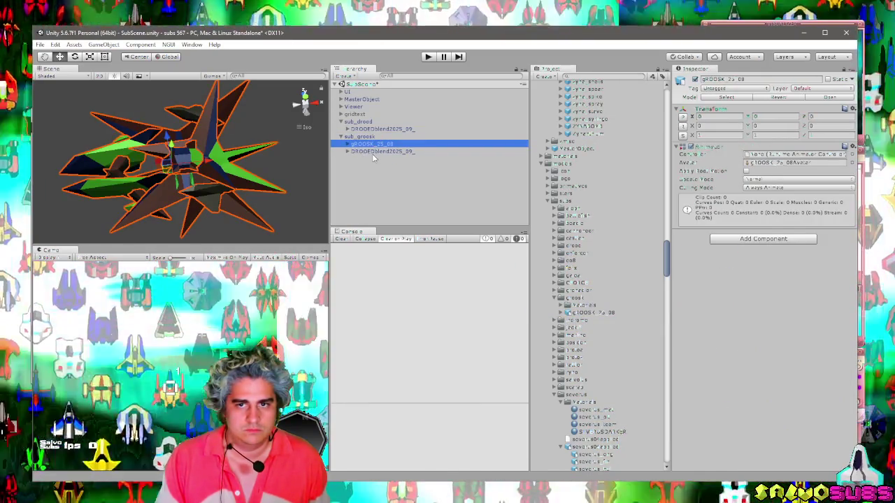
Copy the drood model's Transform values and paste them onto GROOSK_25_08
left_click(347, 145)
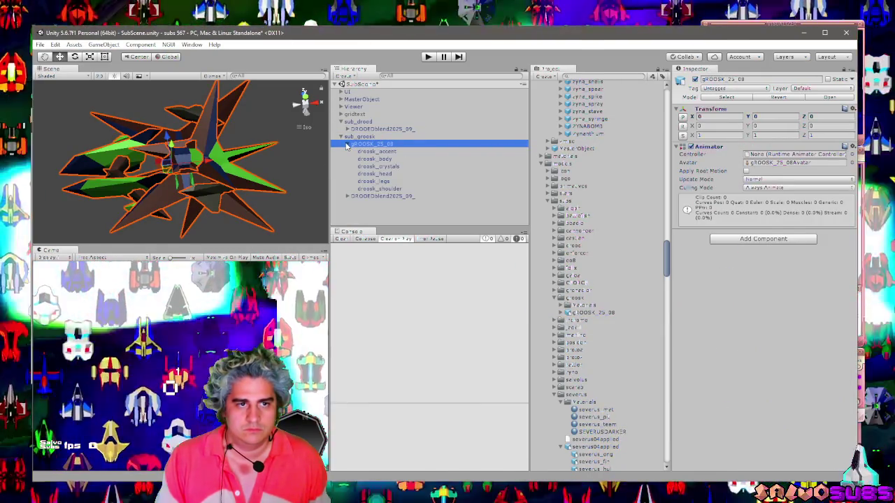
left_click(378, 196)
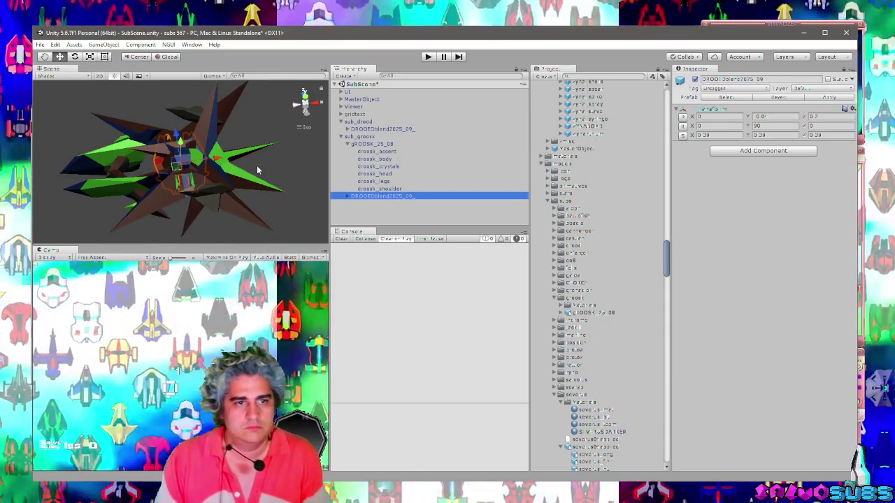
left_click(350, 144)
left_click(371, 197)
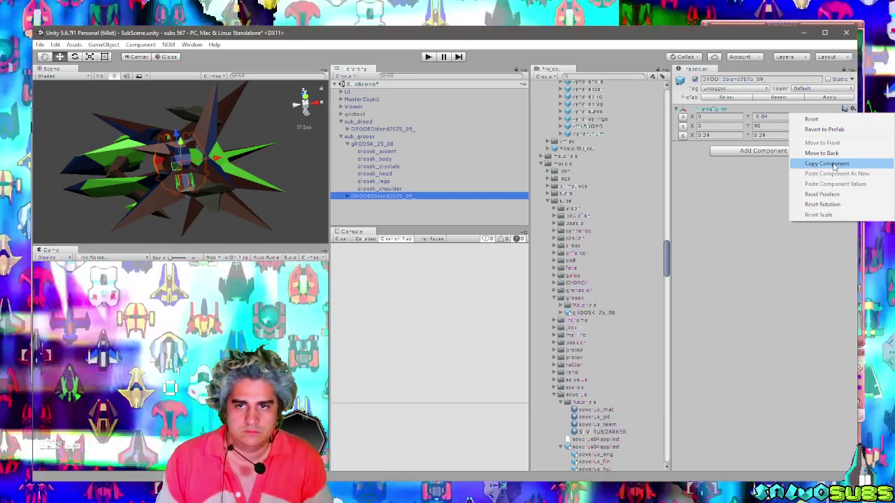
left_click(827, 163)
left_click(410, 144)
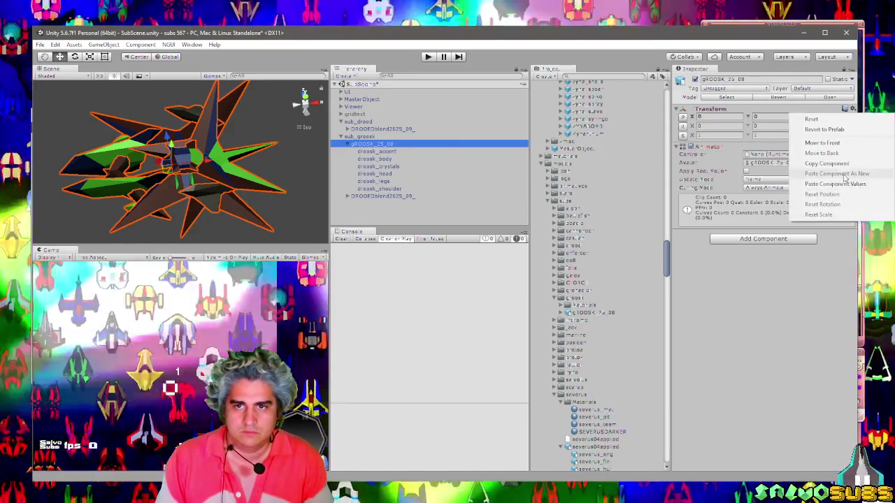
left_click(835, 184)
Set the GROOSK model's Y rotation to -90
mouse_move(220, 175)
left_mouse_down()
mouse_move(261, 200)
mouse_move(240, 191)
left_mouse_up()
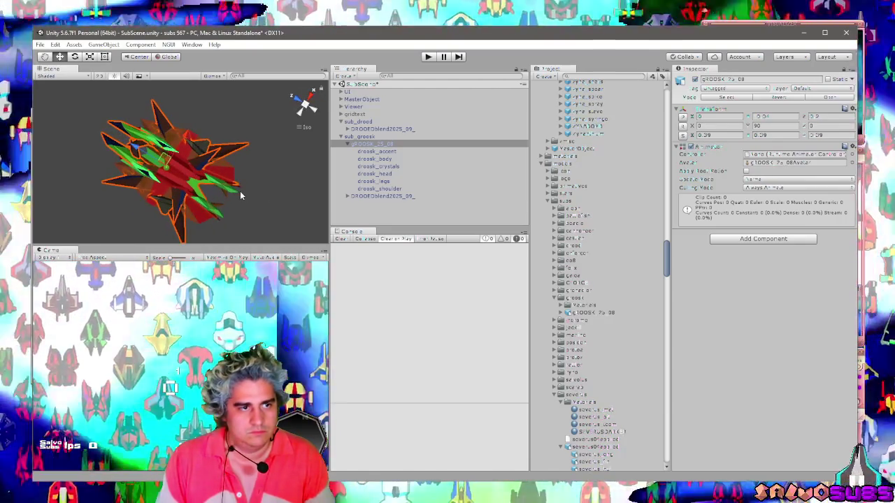
left_click(767, 126)
type("-90")
key("Return")
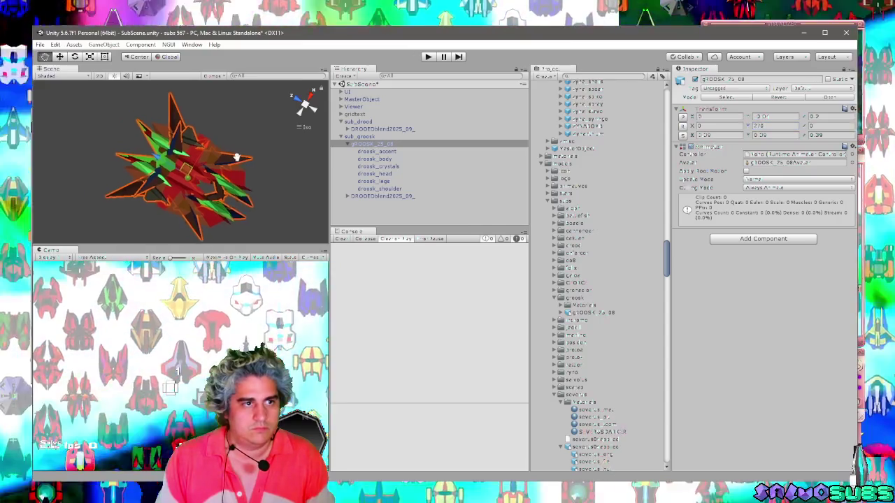
Try a uniform scale of 0.38, then 0.37, on the ship model
left_click(711, 137)
type("0.38")
left_click(766, 137)
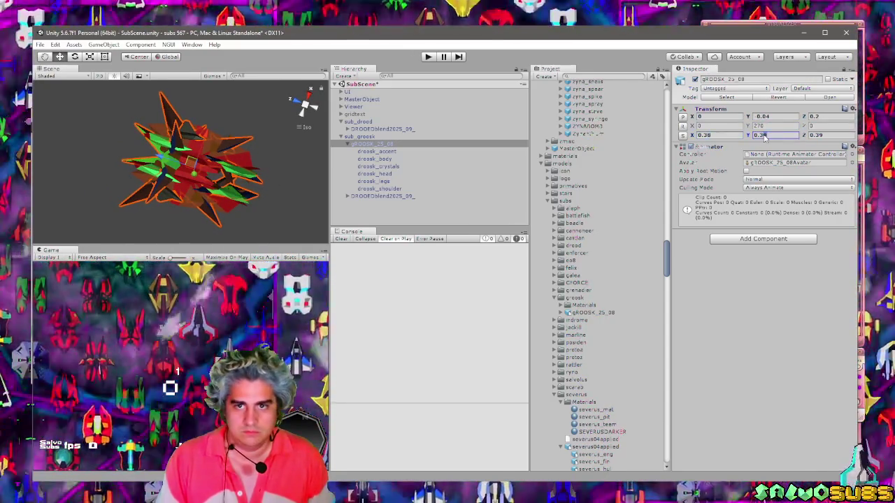
key("Tab")
type("0.38")
key("Return")
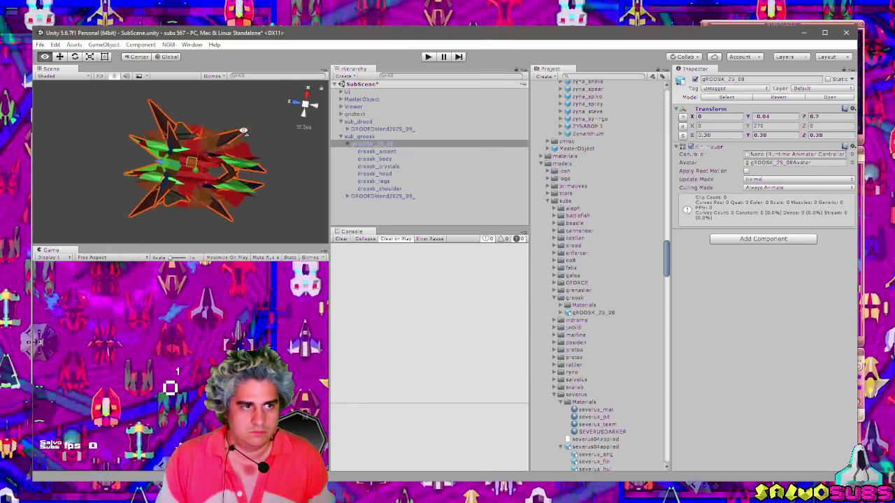
type("7")
left_click(768, 136)
type("0.37")
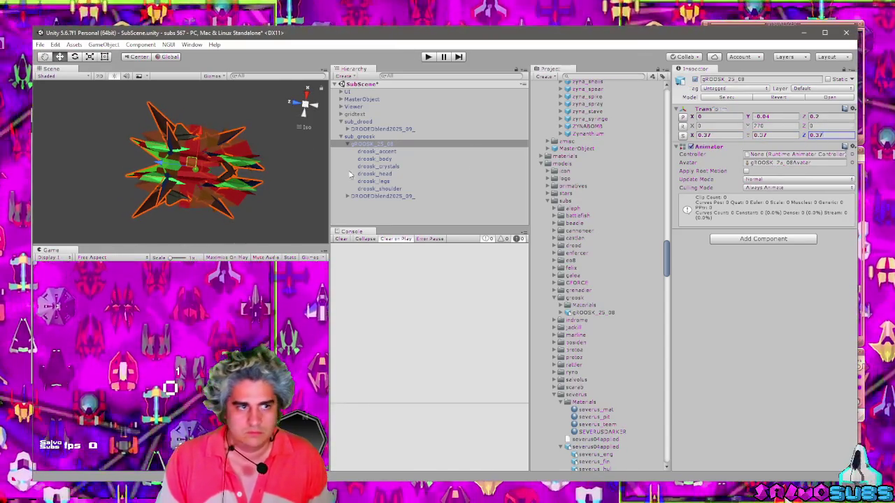
After trying 0.33, settle on a uniform scale of 0.35 on X, Y and Z
left_click_drag(227, 168, 263, 167)
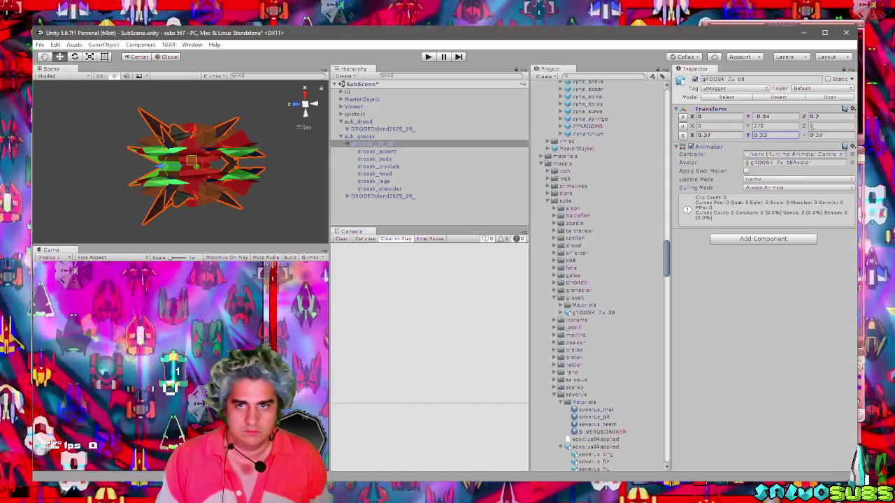
type("3")
left_click(707, 135)
type("0.33")
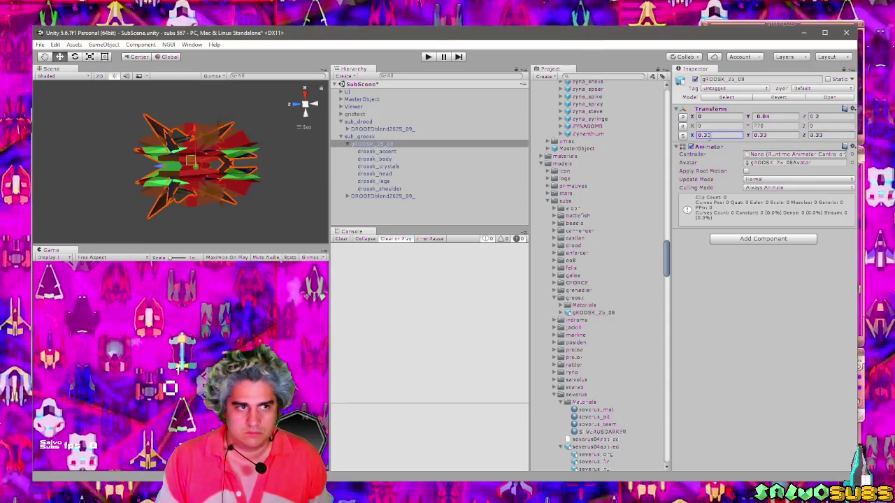
left_click_drag(253, 173, 218, 176)
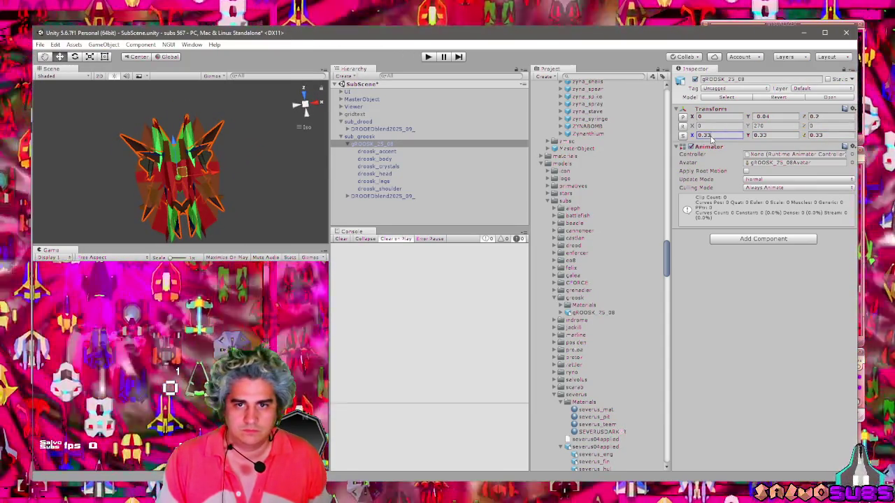
type("0.35")
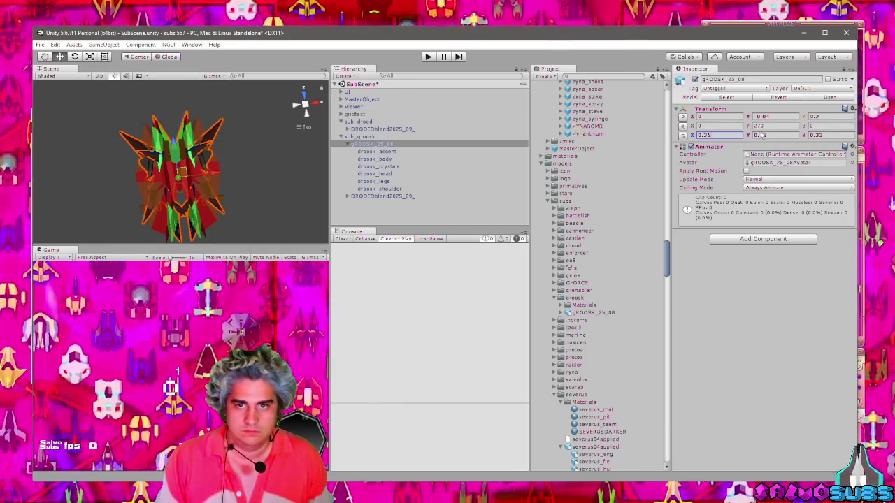
type("0.35")
left_click_drag(192, 192, 179, 195)
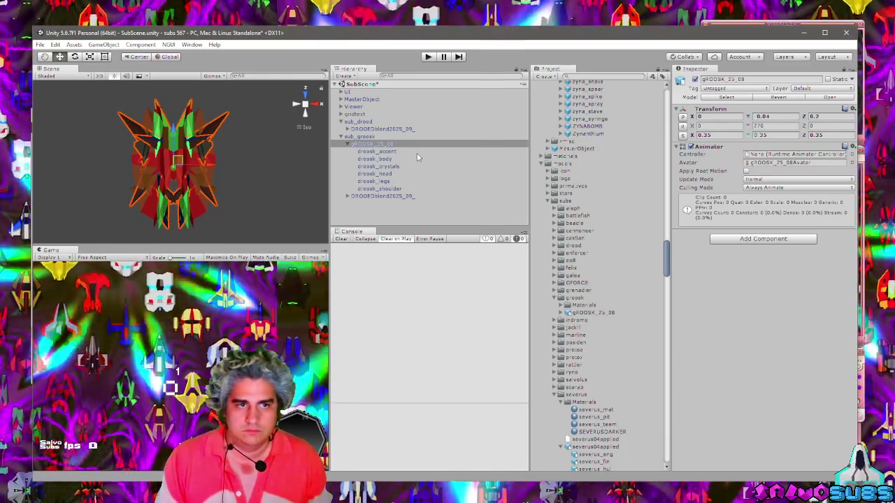
left_click(350, 143)
Compare against the drood ship, then move gROOSK_25_08 to position Y 0.288, Z 0.13
left_click(378, 196)
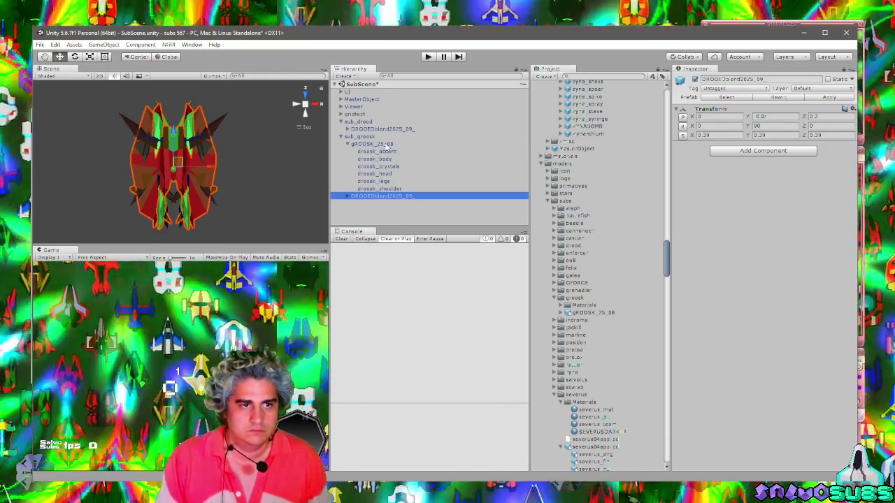
left_click(371, 144)
mouse_move(242, 166)
left_mouse_down()
mouse_move(131, 183)
mouse_move(148, 145)
mouse_move(194, 183)
left_mouse_up()
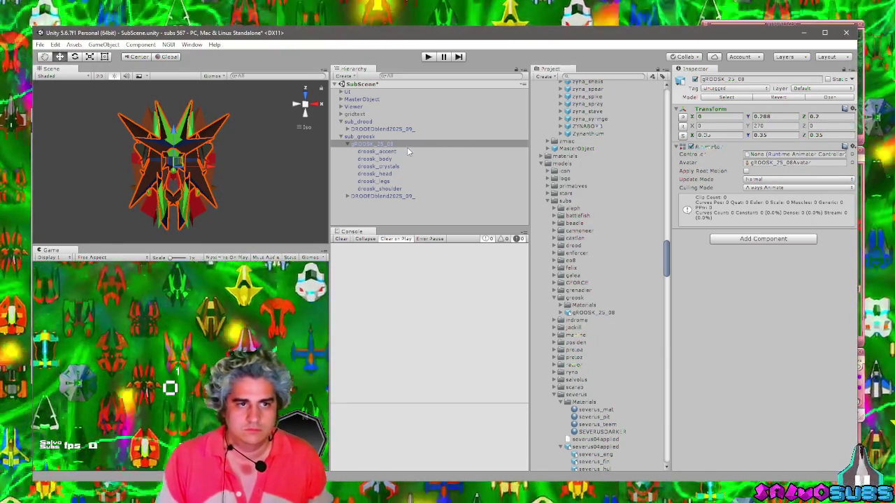
left_click(773, 116)
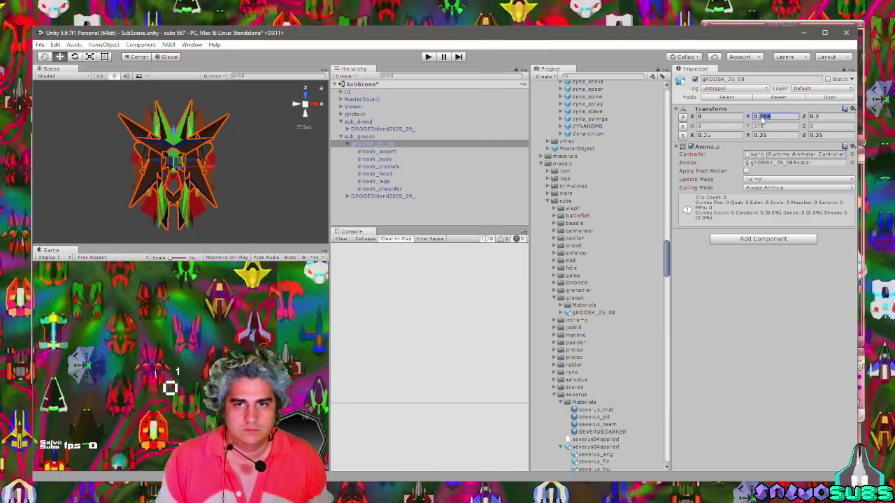
left_click(820, 119)
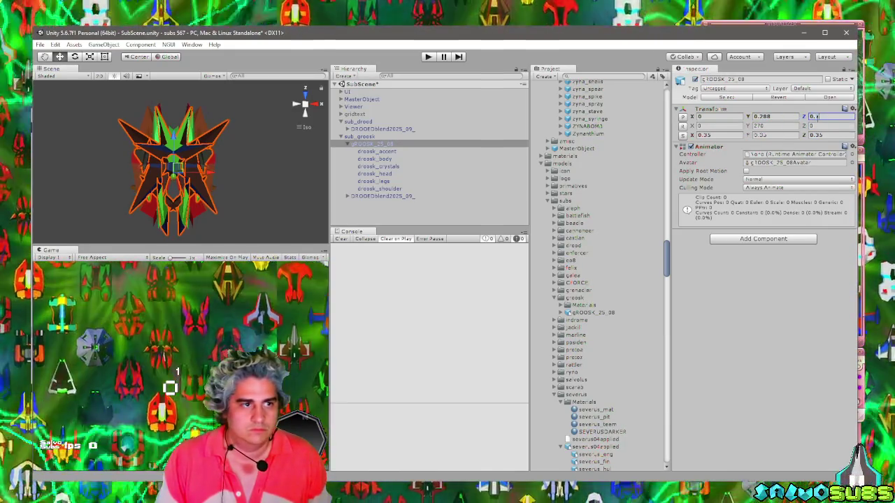
type("13")
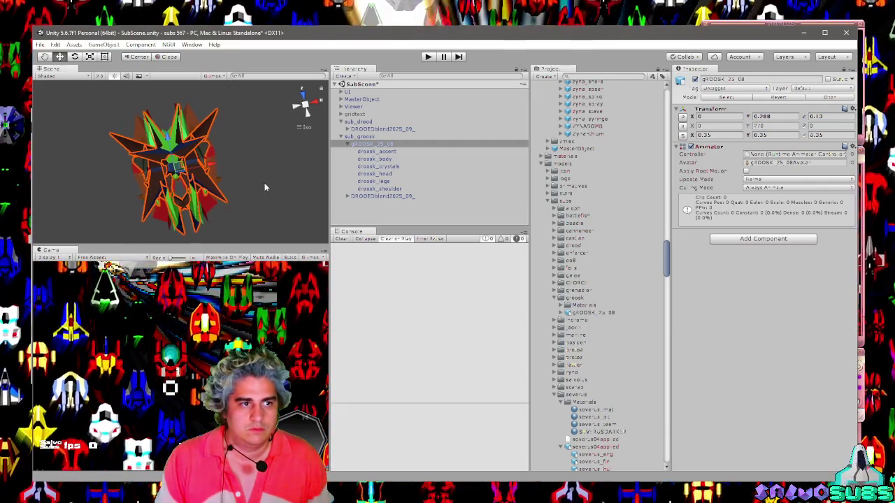
left_click(255, 175)
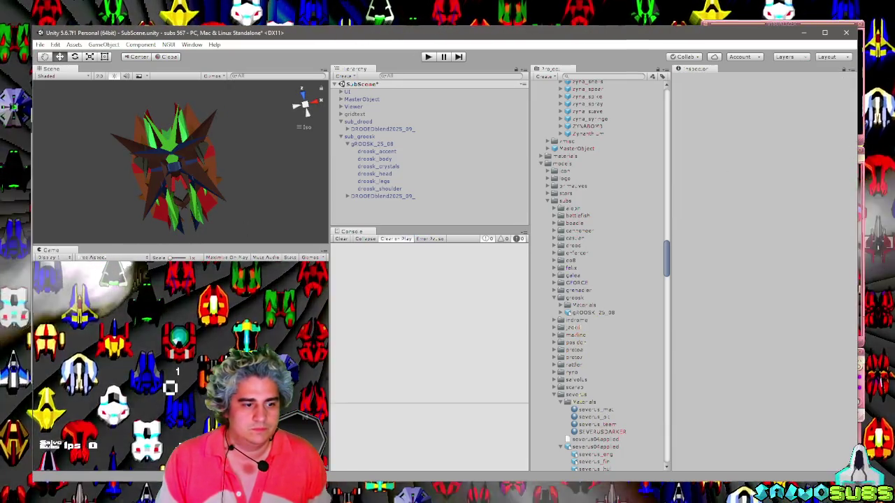
key("alt+Tab")
left_click(16, 151)
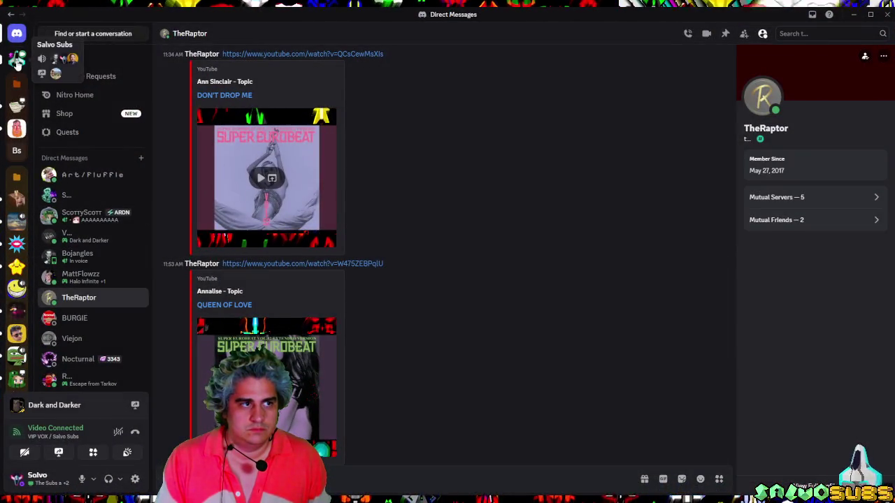
mouse_move(532, 13)
left_mouse_down()
mouse_move(611, 37)
mouse_move(545, 84)
left_mouse_up()
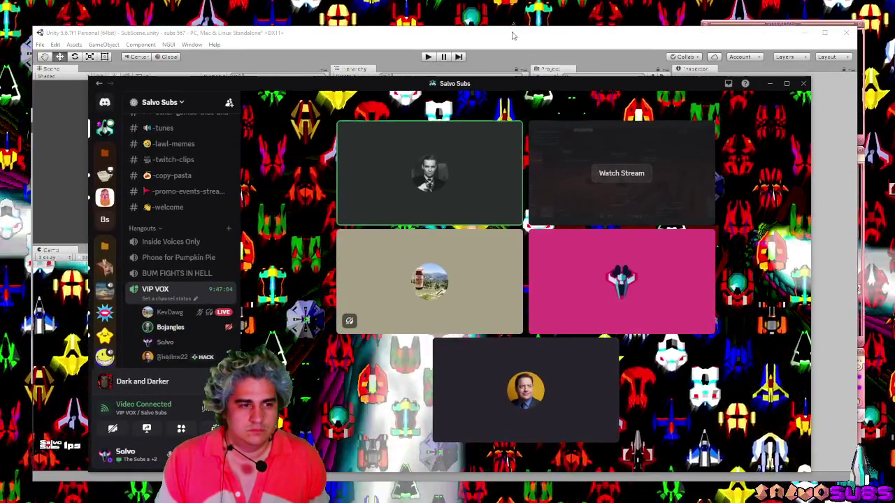
left_click(514, 36)
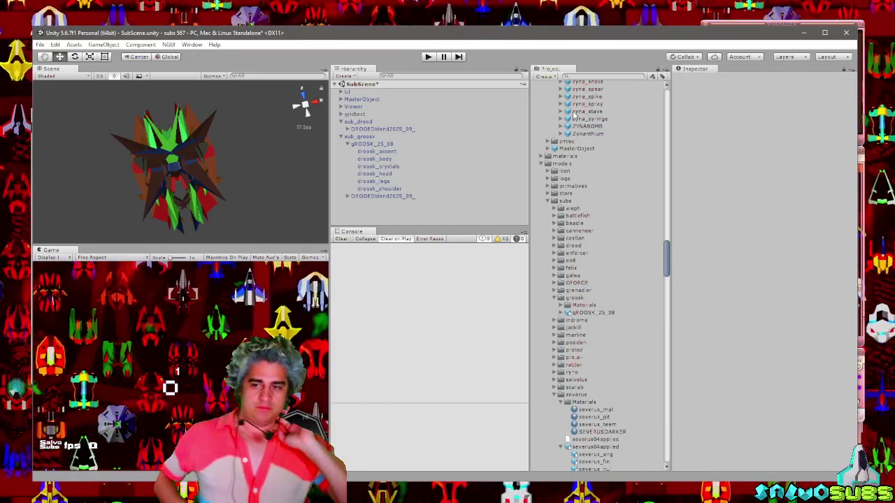
mouse_move(273, 98)
left_mouse_down()
mouse_move(254, 87)
mouse_move(241, 123)
left_mouse_up()
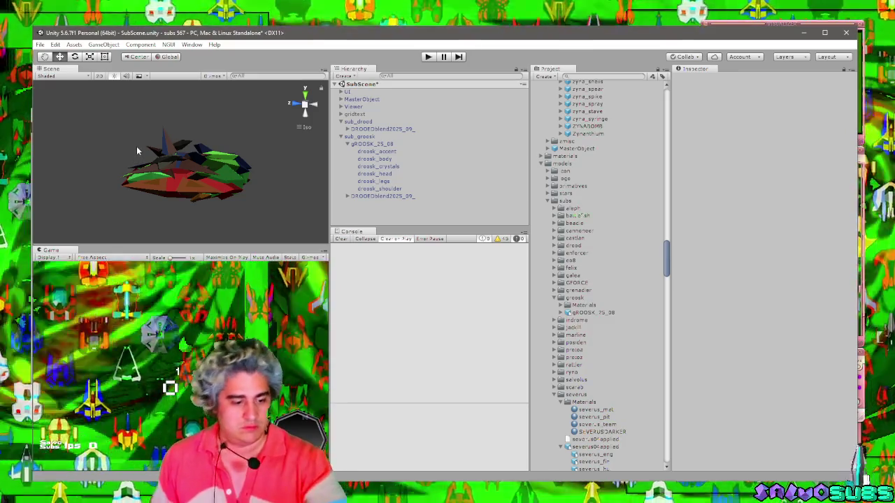
mouse_move(203, 175)
left_mouse_down()
mouse_move(218, 179)
mouse_move(223, 129)
mouse_move(220, 231)
left_mouse_up()
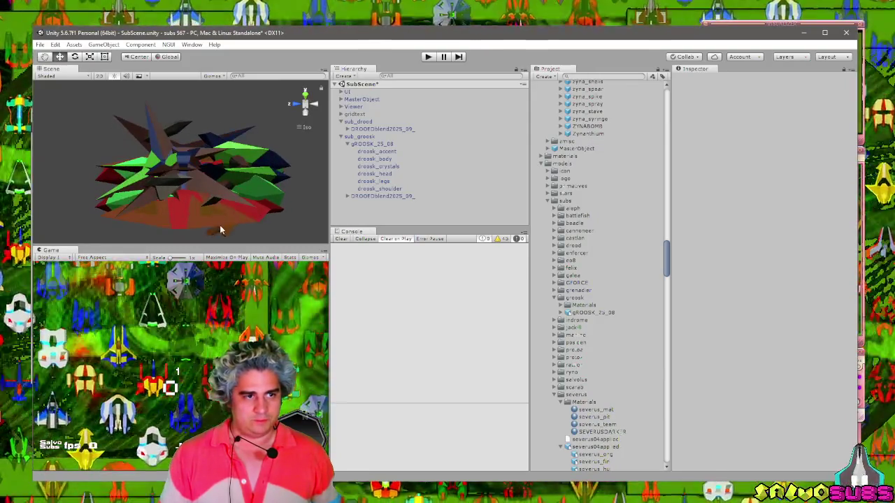
left_click(381, 146)
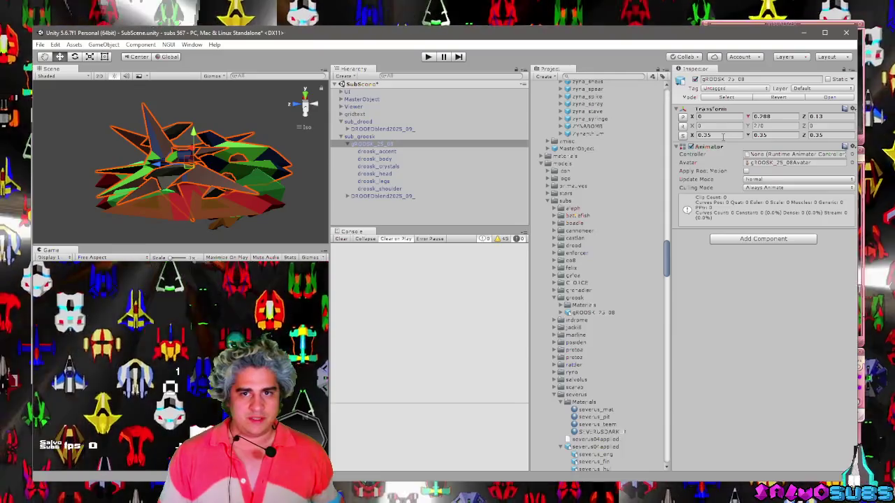
Set gROOSK_25_08's scale to 0.37 on X, Y and Z, and open groosk_crystals' mesh in Blender
type("0.37")
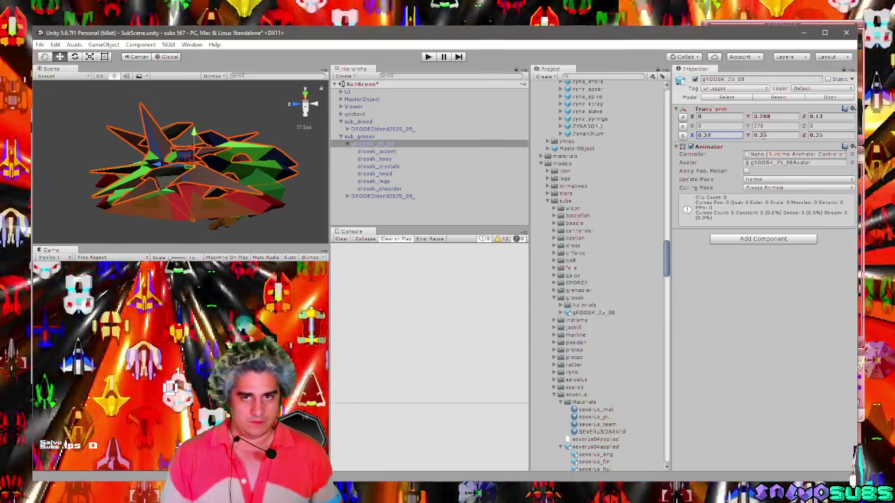
type("0.370.37")
mouse_move(182, 168)
left_mouse_down("alt")
mouse_move(149, 183)
mouse_move(244, 134)
mouse_move(225, 148)
mouse_move(206, 123)
mouse_move(185, 139)
left_mouse_up("alt")
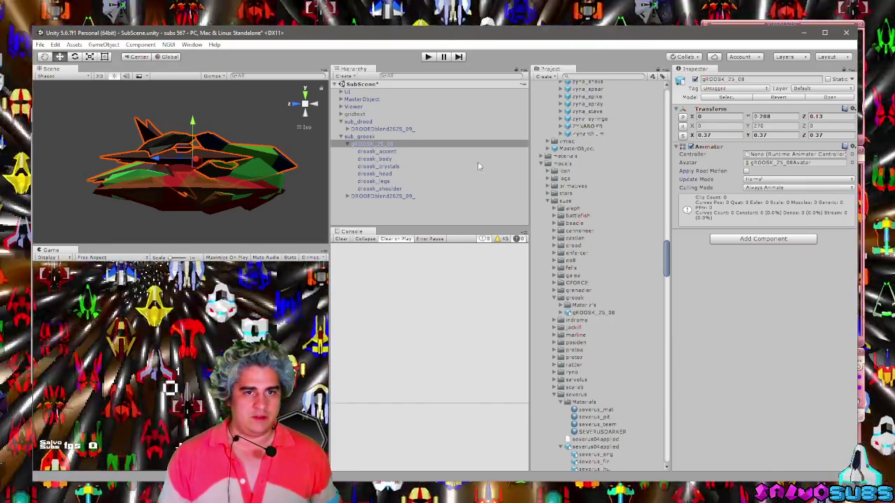
left_click(380, 145)
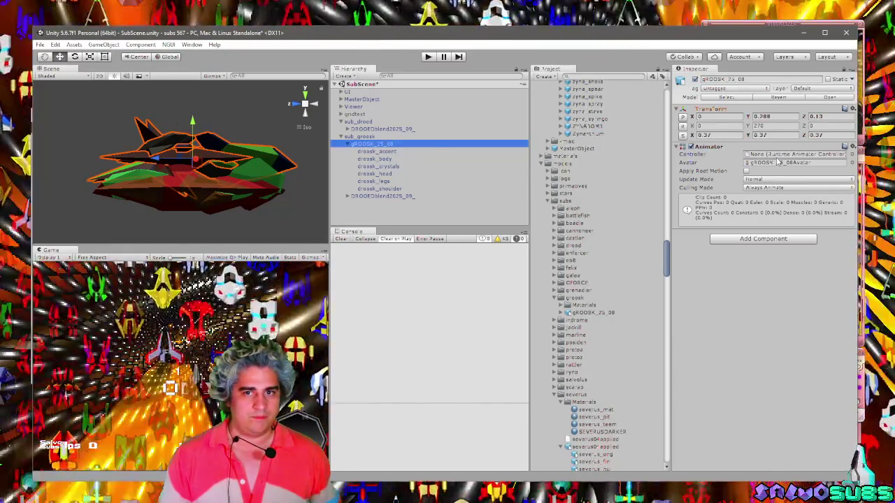
left_click(381, 168)
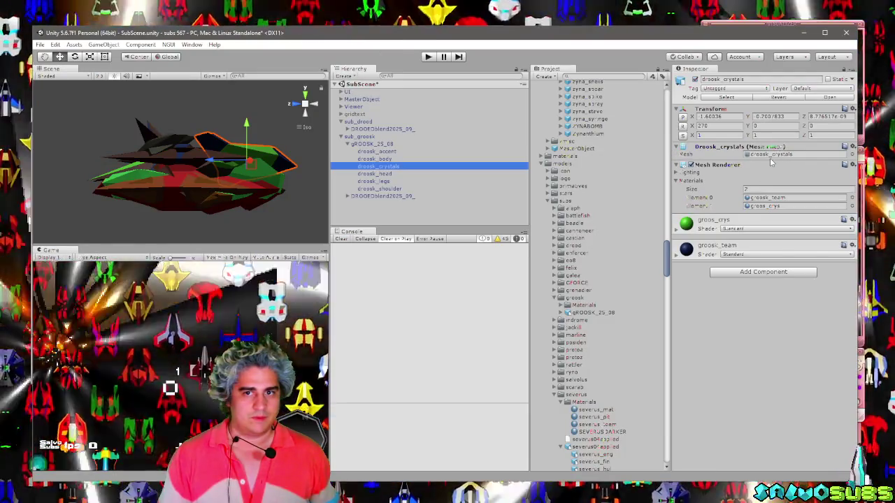
double_click(770, 155)
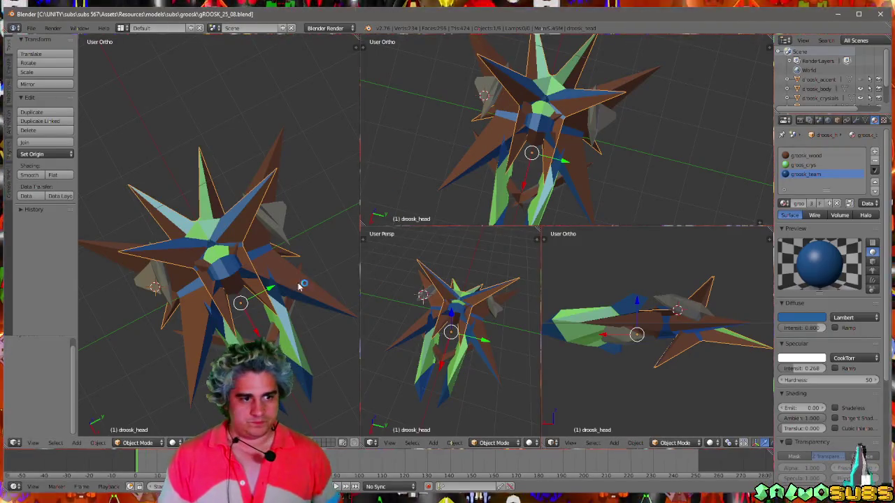
Scale the groosk_body mesh by 1.1 along the global Z axis in Edit Mode
right_click(286, 192)
key("Tab")
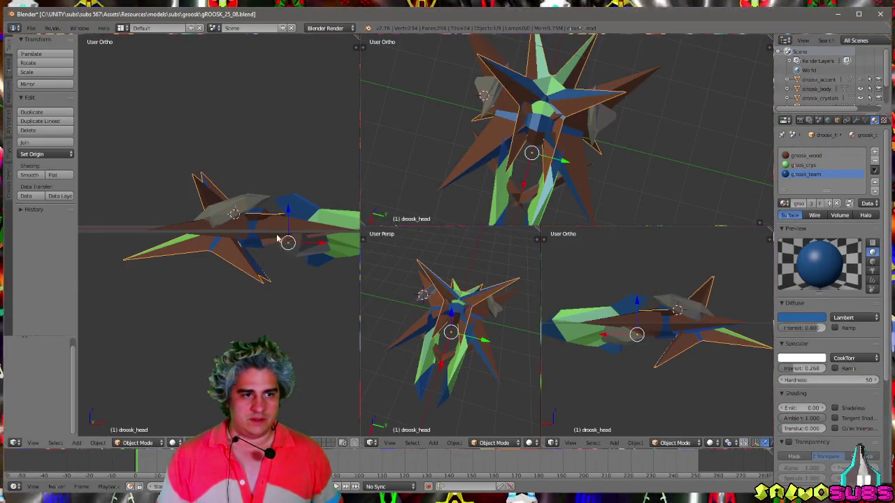
key("a")
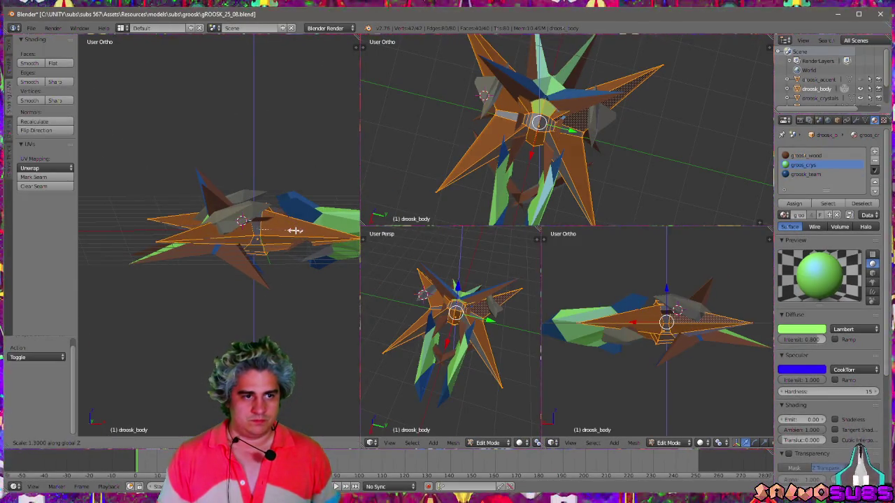
left_click_drag(295, 230, 292, 221)
key("z")
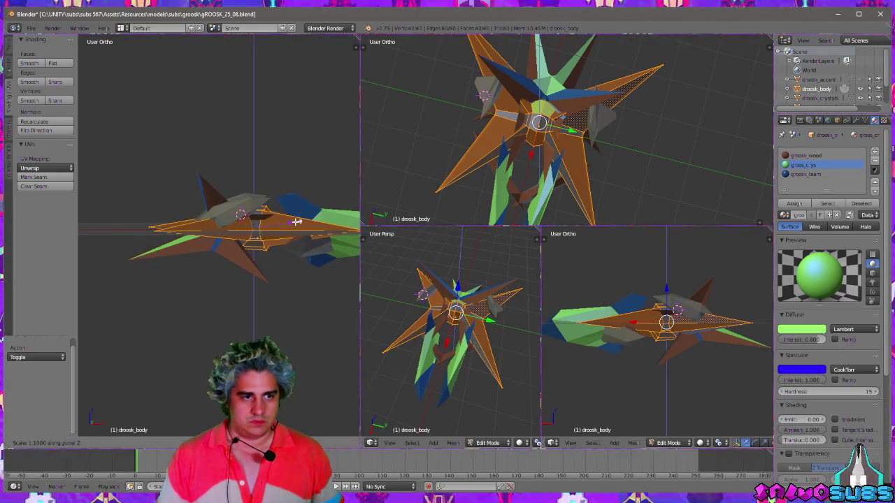
left_click(297, 222)
key("Tab")
left_click_drag(294, 222, 268, 222)
Select the groosk_head part and review its geometry in Edit Mode
right_click(210, 256)
key("Tab")
left_click_drag(210, 256, 278, 233)
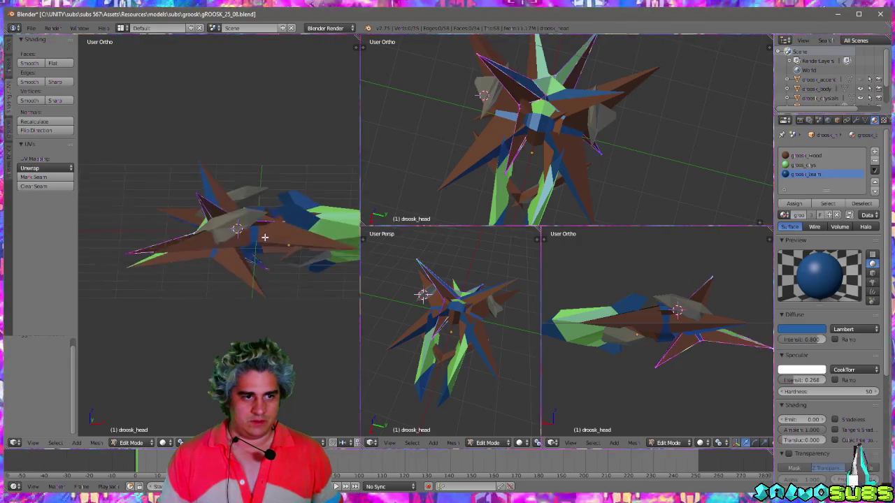
key("a")
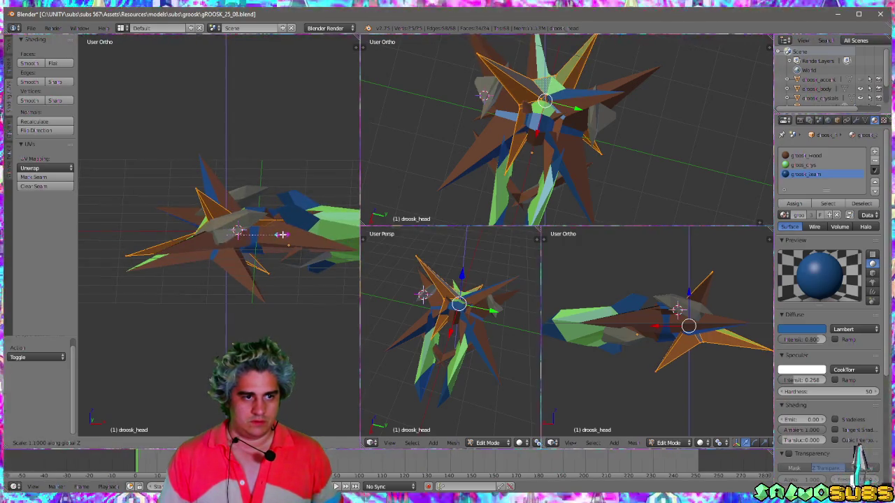
key("Tab")
mouse_move(278, 233)
left_mouse_down()
mouse_move(290, 239)
mouse_move(281, 279)
mouse_move(271, 276)
mouse_move(260, 254)
mouse_move(286, 283)
mouse_move(305, 284)
mouse_move(250, 273)
left_mouse_up()
key("a")
scroll(259, 251, "up", 5)
Check the star-shaped mesh, save over gROOSK_25_08.blend, and close Blender
key("Tab")
key("Tab")
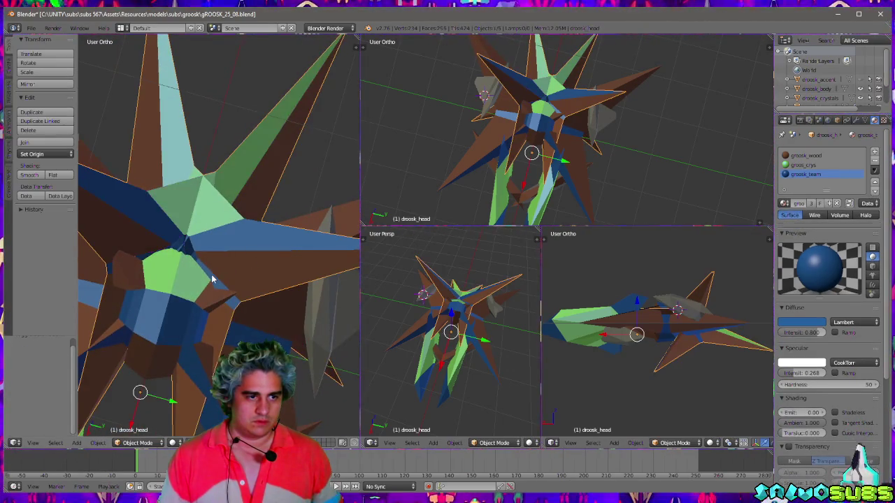
scroll(238, 182, "down", 5)
mouse_move(237, 181)
left_mouse_down()
mouse_move(241, 169)
mouse_move(267, 234)
mouse_move(259, 247)
left_mouse_up()
key("a")
key("ctrl+s")
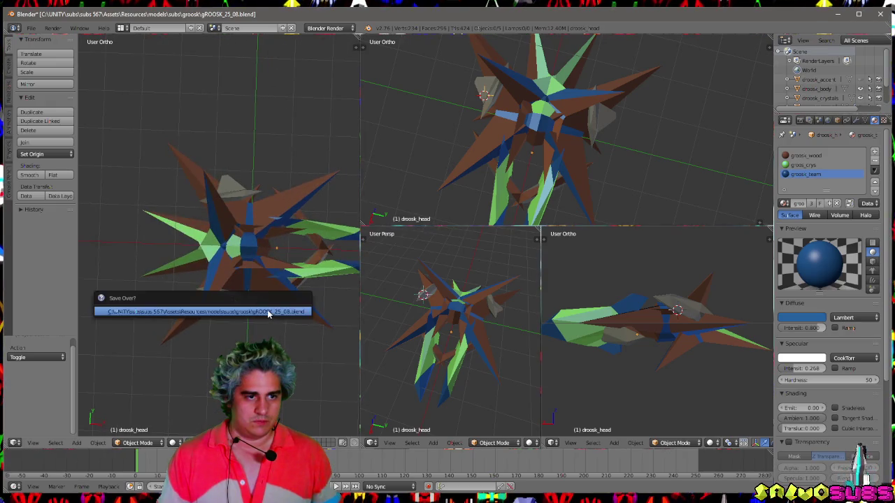
left_click(881, 18)
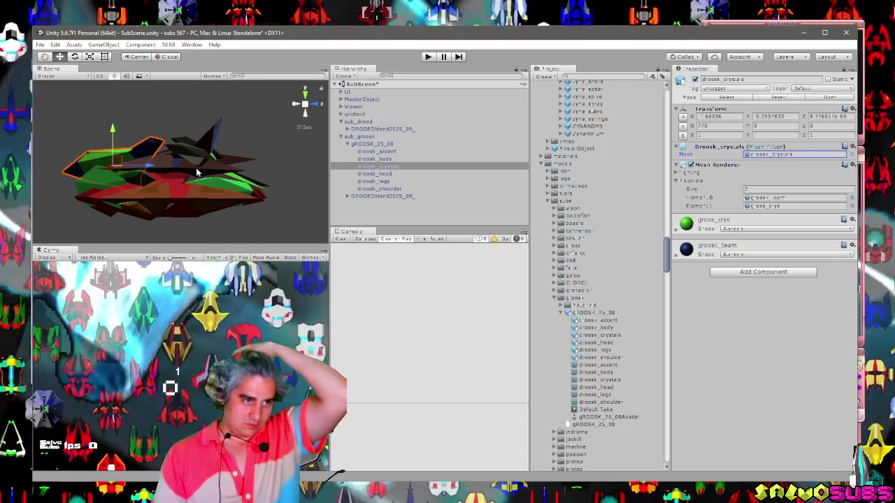
Inspect the re-imported gROOSK_25_08 model, then its sub_groosk parent, in the Inspector
left_click(373, 143)
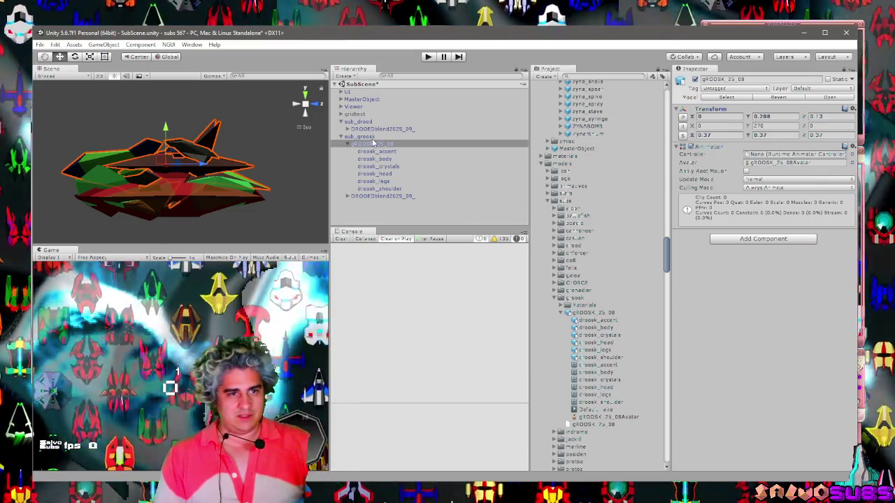
left_click(365, 136)
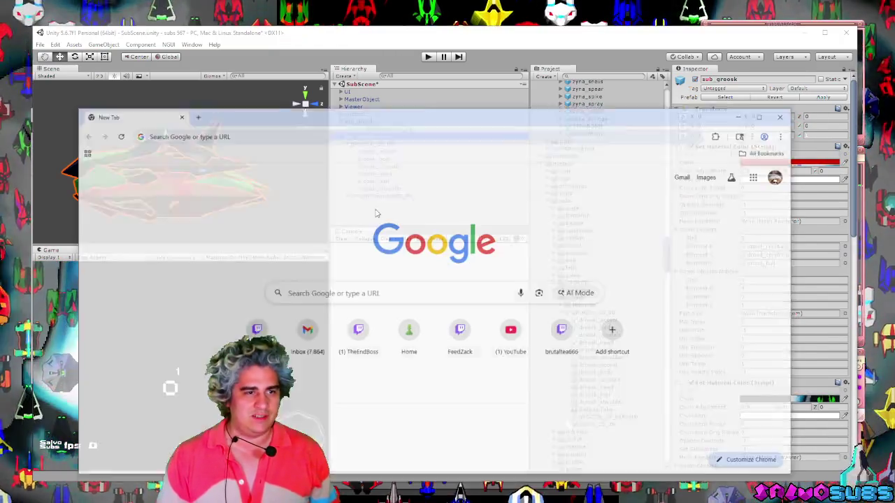
Search Google for 'dainty', scroll through the results, then minimize Chrome
left_click(344, 119)
type("dainty")
key("Return")
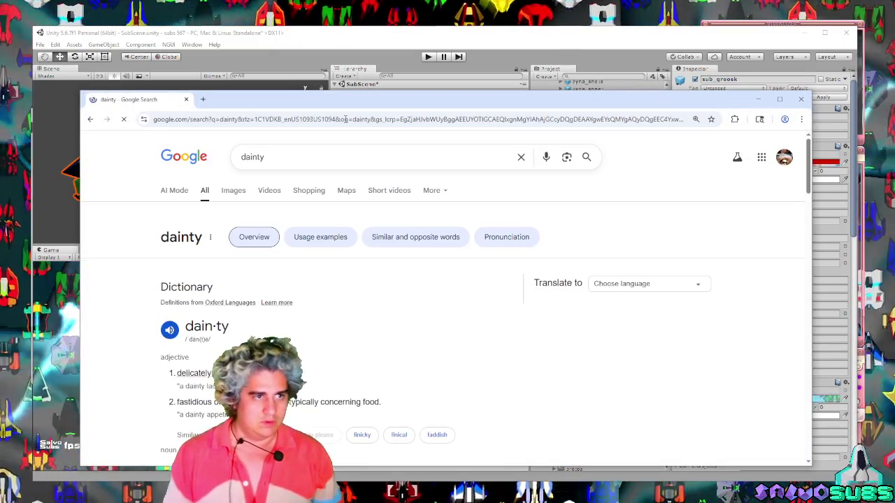
scroll(443, 290, "down", 1)
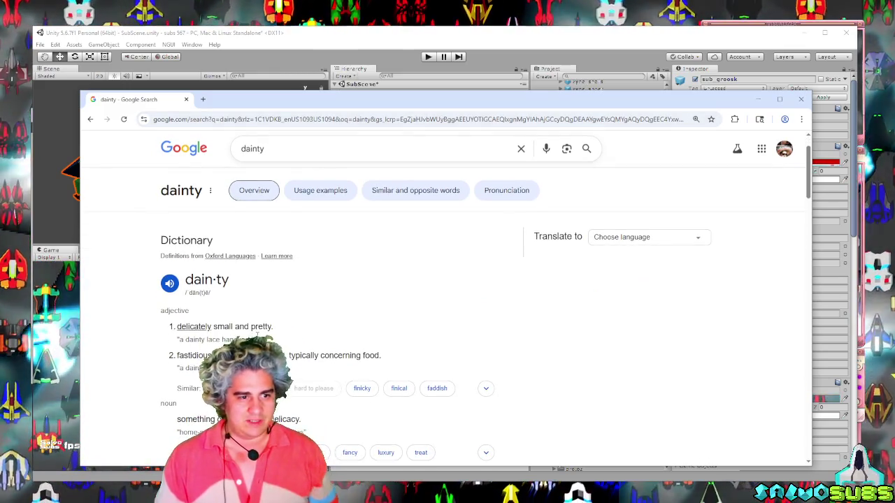
scroll(376, 303, "down", 2)
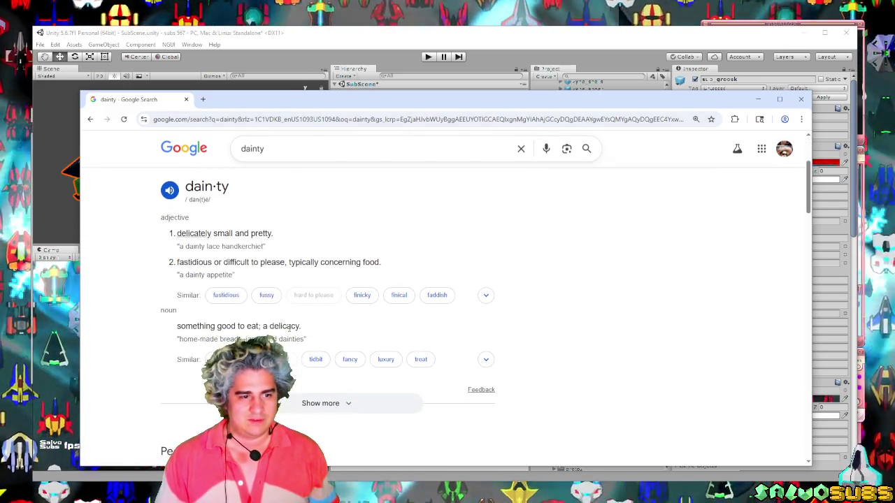
scroll(525, 266, "down", 3)
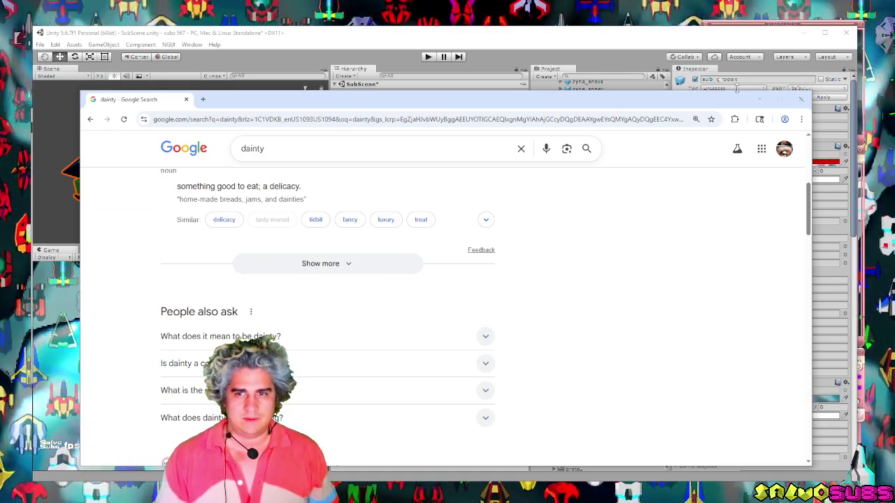
scroll(586, 277, "down", 4)
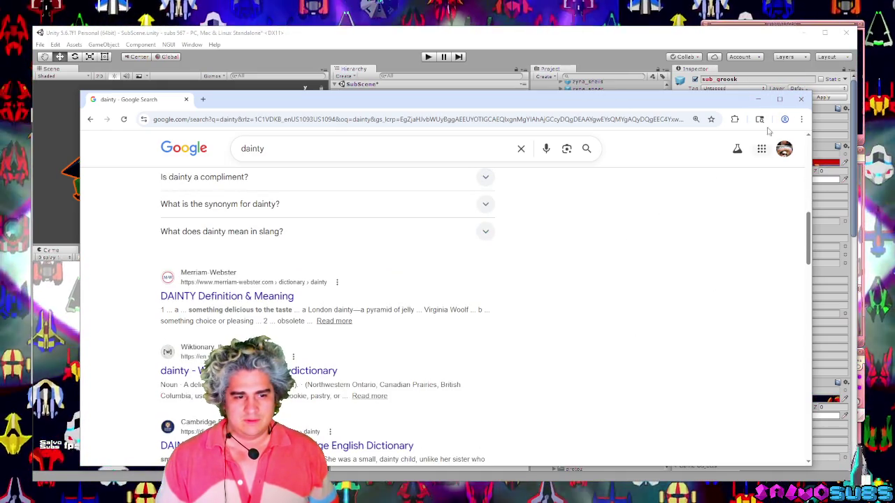
left_click(759, 102)
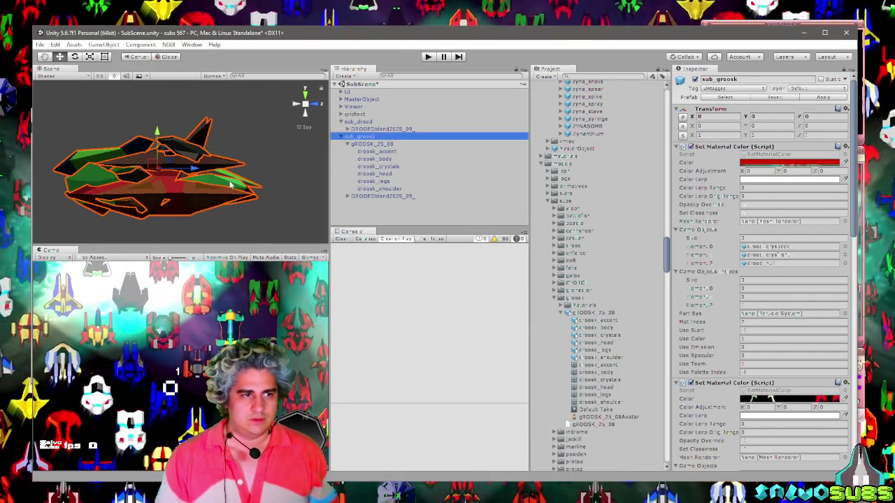
Orbit the scene camera to view the groosk ship from above
left_click(171, 112)
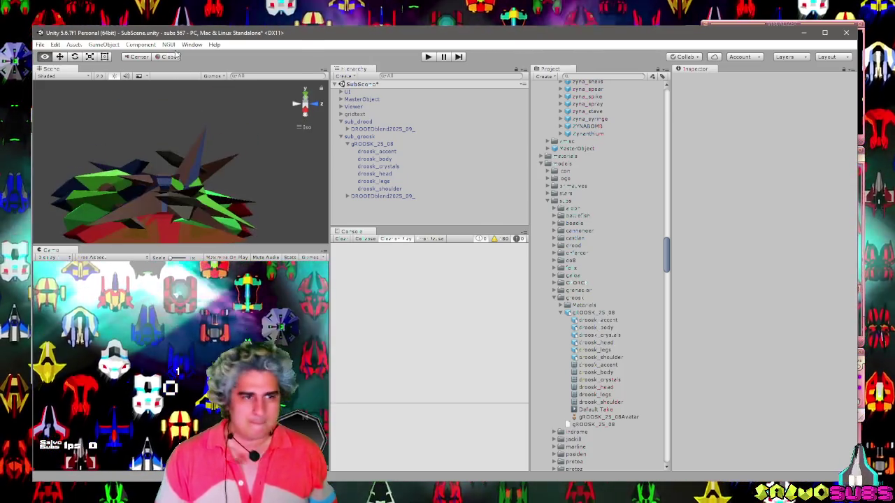
mouse_move(170, 122)
left_mouse_down()
mouse_move(193, 181)
mouse_move(186, 148)
left_mouse_up()
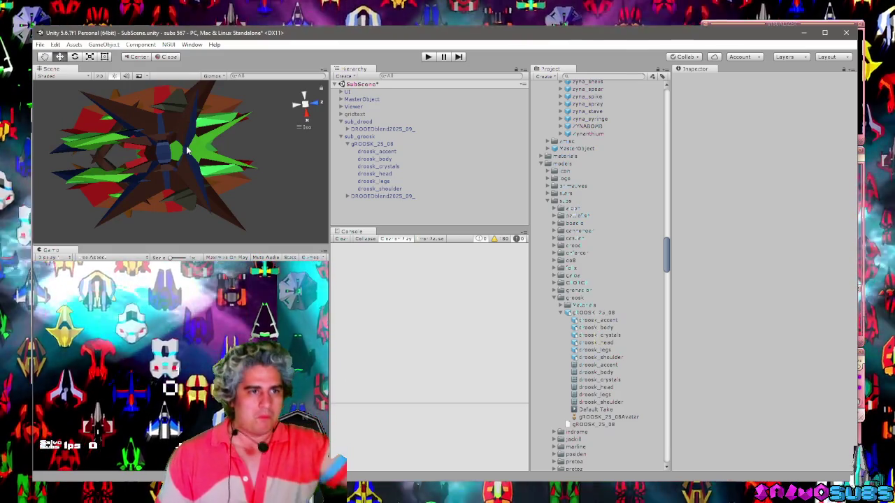
mouse_move(186, 149)
left_mouse_down()
mouse_move(290, 165)
mouse_move(179, 190)
mouse_move(224, 161)
left_mouse_up()
left_click(378, 144)
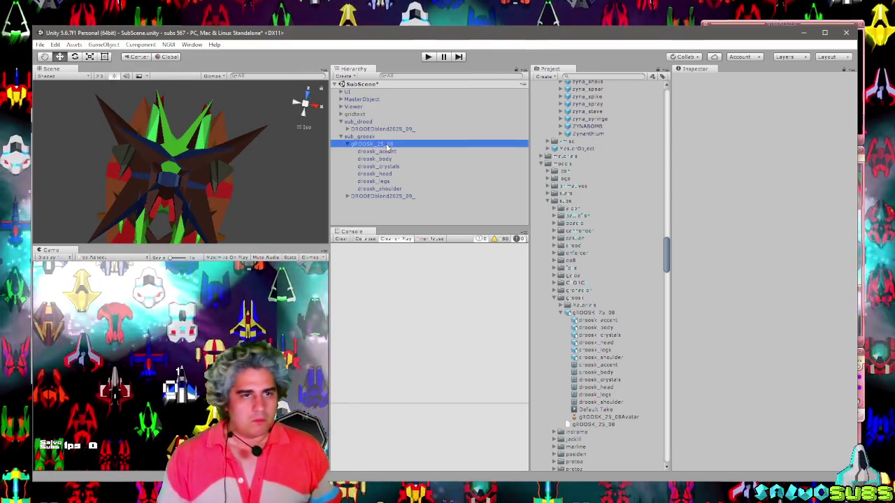
Set the gROOSK_25_08 model's Z position to 0.137, orbiting to check placement
left_click(817, 116)
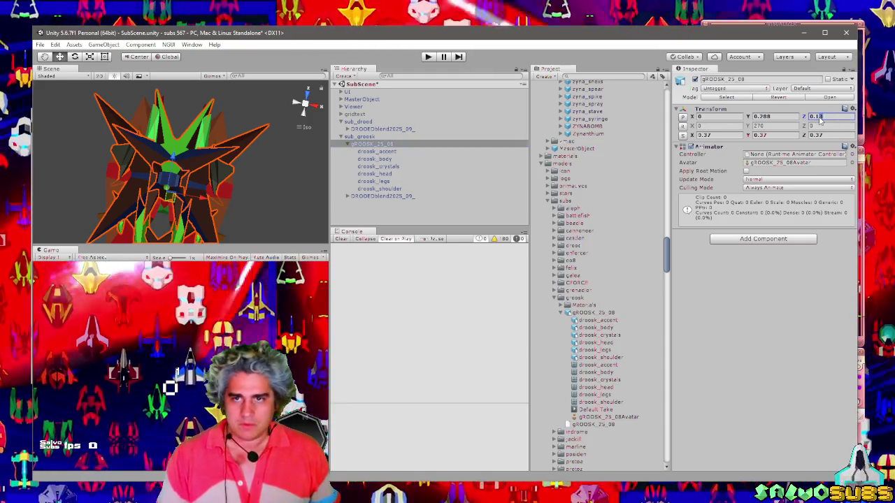
type("7")
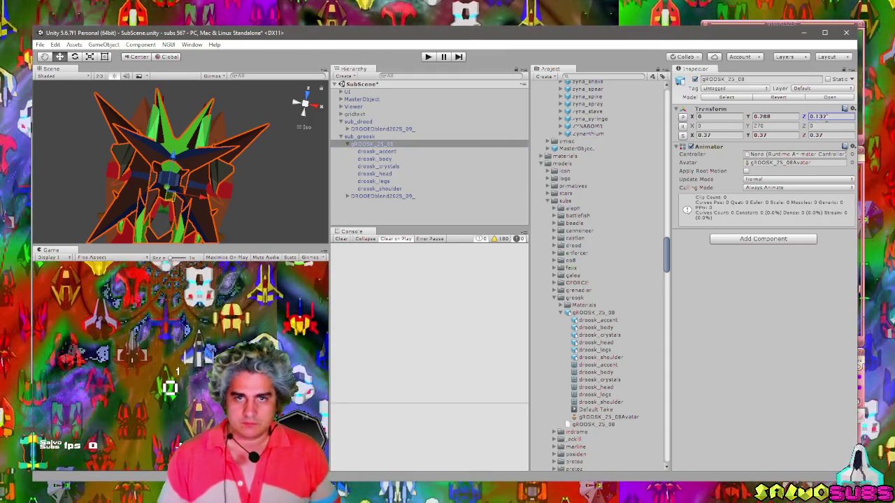
mouse_move(233, 177)
left_mouse_down()
mouse_move(233, 194)
mouse_move(262, 188)
mouse_move(247, 114)
left_mouse_up()
left_click(232, 194)
left_click(203, 178)
scroll(207, 184, "up", 2)
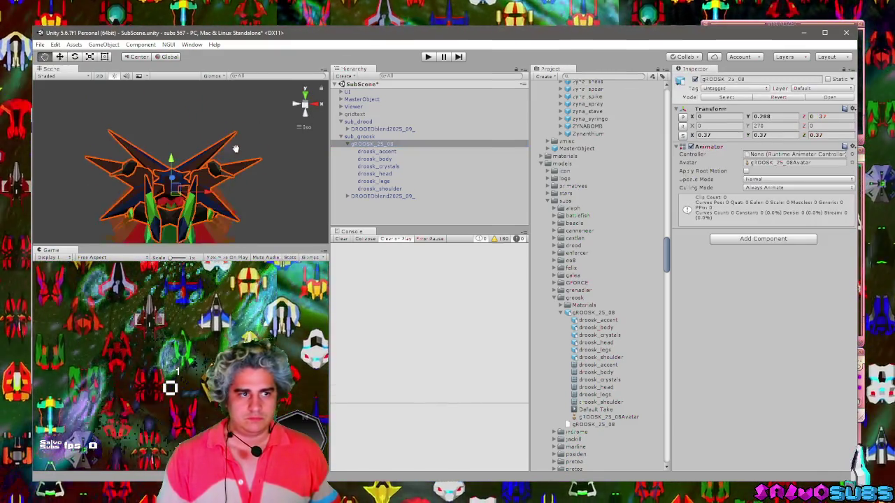
left_click_drag(206, 183, 200, 143)
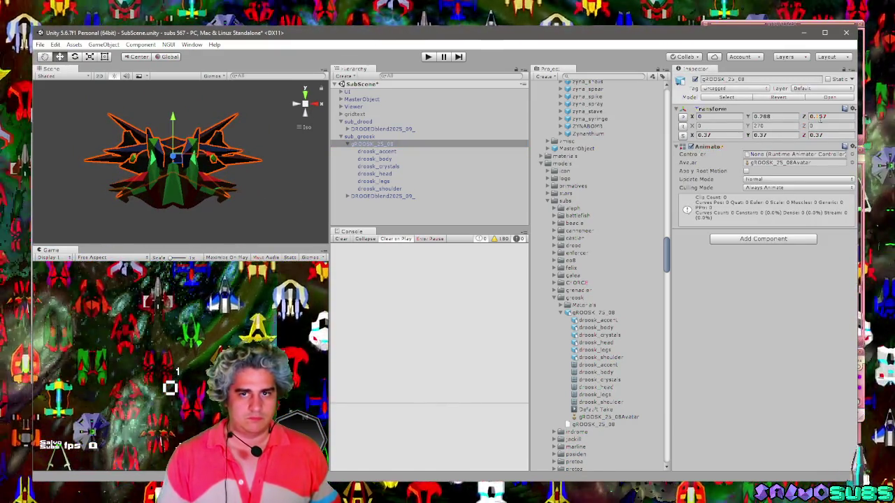
left_click_drag(303, 181, 115, 195)
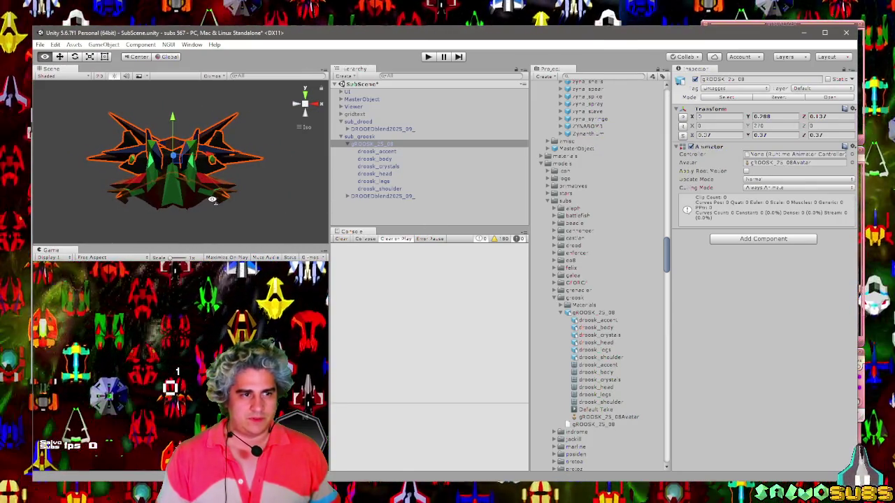
type("0.1")
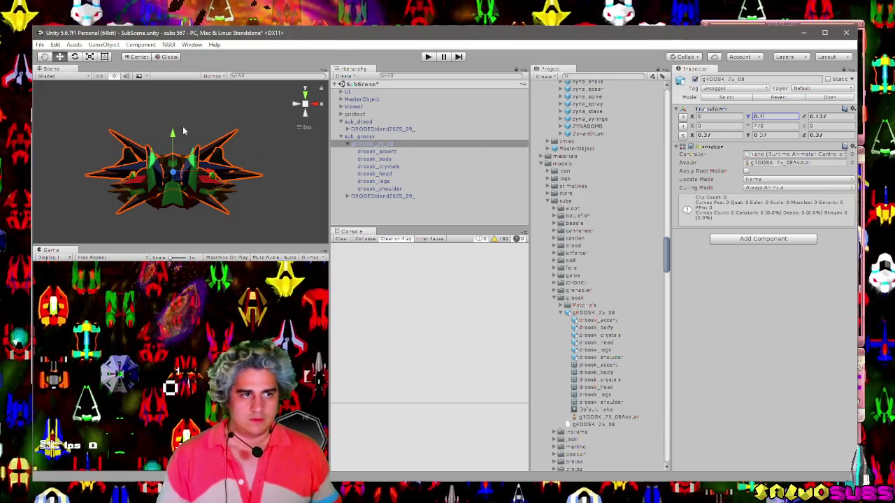
Lower the ship along its Y axis and orbit to check its height
left_click_drag(173, 132, 173, 140)
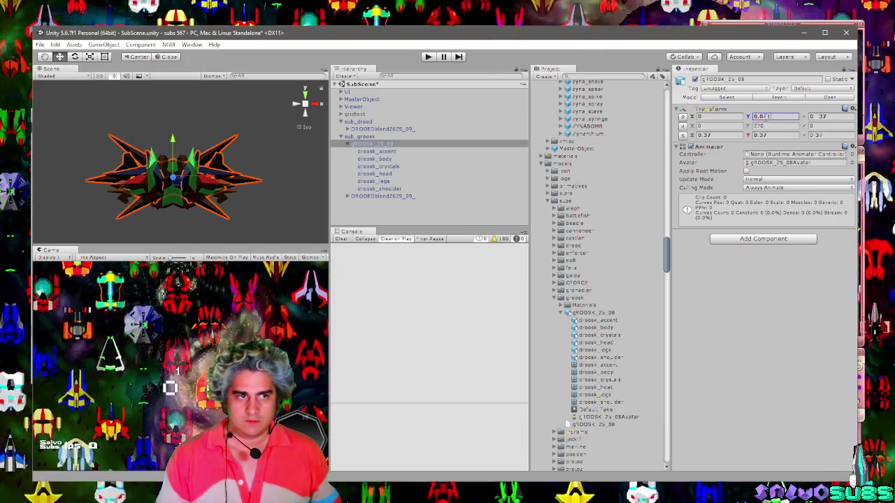
mouse_move(180, 190)
left_mouse_down()
mouse_move(161, 233)
mouse_move(178, 165)
mouse_move(238, 195)
left_mouse_up()
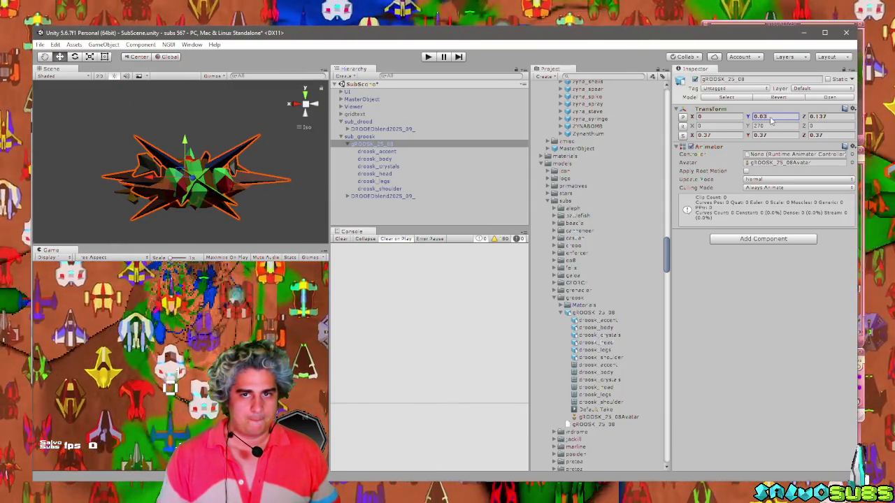
mouse_move(205, 156)
left_mouse_down()
mouse_move(294, 181)
mouse_move(184, 121)
mouse_move(246, 179)
mouse_move(211, 150)
mouse_move(214, 179)
left_mouse_up()
left_click(210, 143)
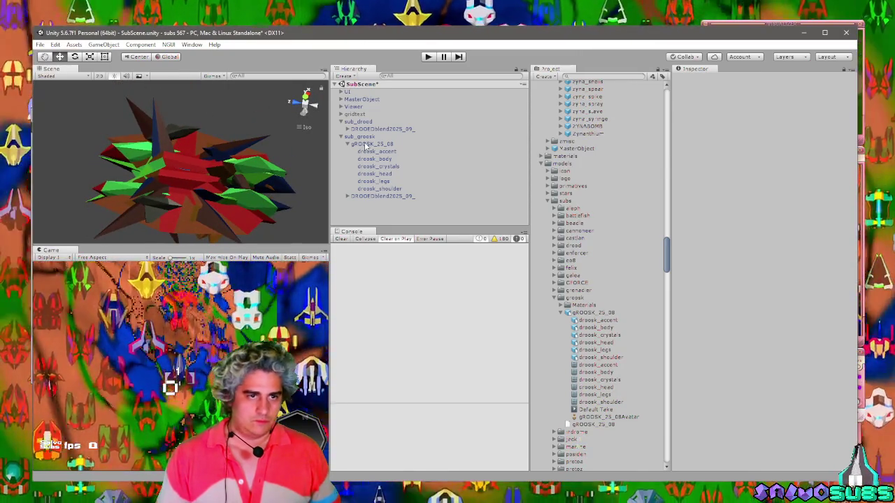
Set the gROOSK_25_08 model's Y position to 0.03
left_click(367, 144)
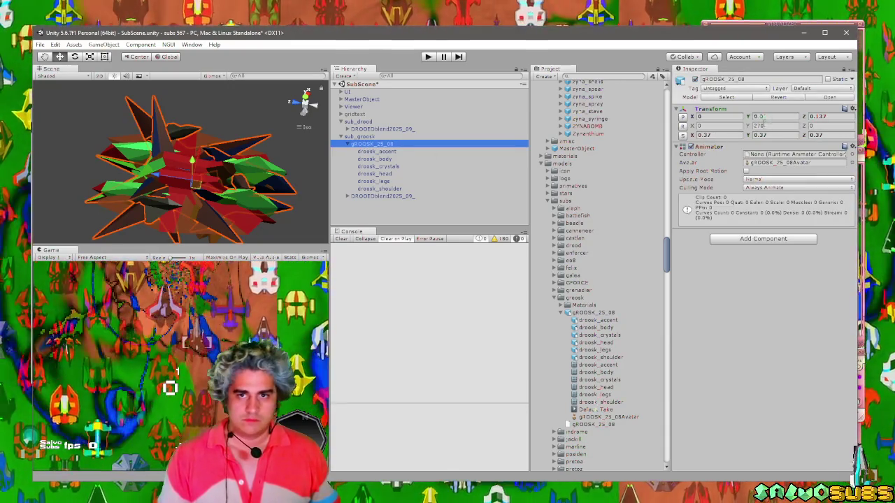
left_click(765, 117)
type("3")
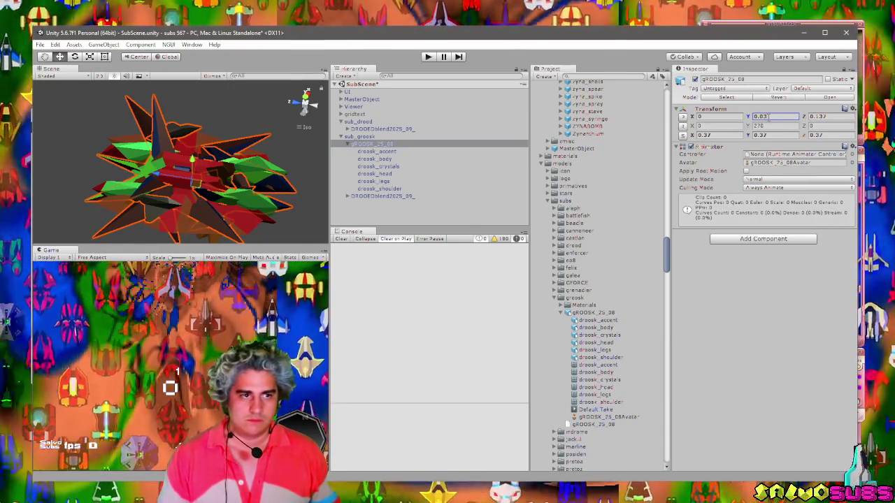
left_click(376, 145)
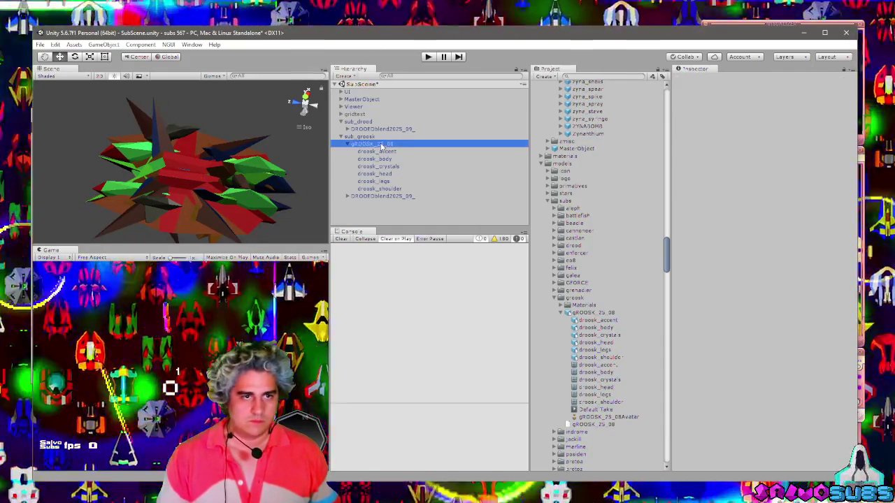
Select sub_groosk and scroll its Inspector to the Set Material Color scripts
key("Up")
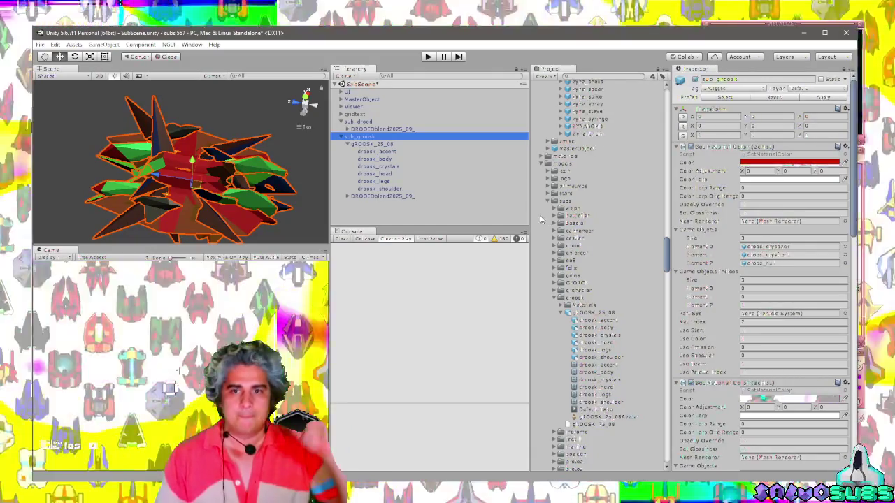
scroll(729, 268, "down", 5)
scroll(730, 268, "down", 4)
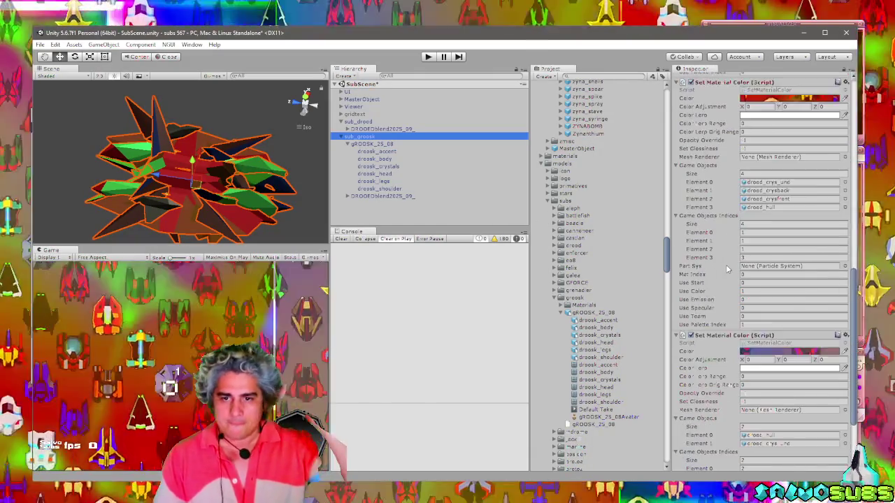